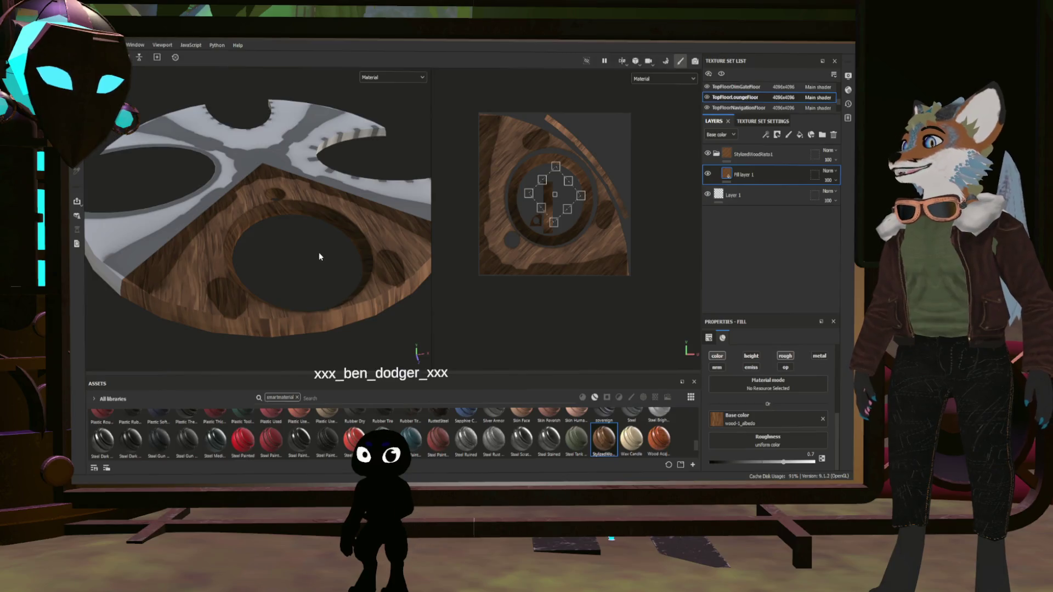
- Move Fill layer 1 into the stylized wood folder
{"action": "mouse_move", "coordinate": [320, 256]}
{"action": "left_mouse_down", "text": "alt"}
{"action": "mouse_move", "coordinate": [319, 291]}
{"action": "mouse_move", "coordinate": [366, 280]}
{"action": "mouse_move", "coordinate": [341, 235]}
{"action": "mouse_move", "coordinate": [364, 287]}
{"action": "mouse_move", "coordinate": [282, 289]}
{"action": "mouse_move", "coordinate": [296, 285]}
{"action": "mouse_move", "coordinate": [316, 319]}
{"action": "mouse_move", "coordinate": [337, 279]}
{"action": "left_mouse_up", "text": "alt"}
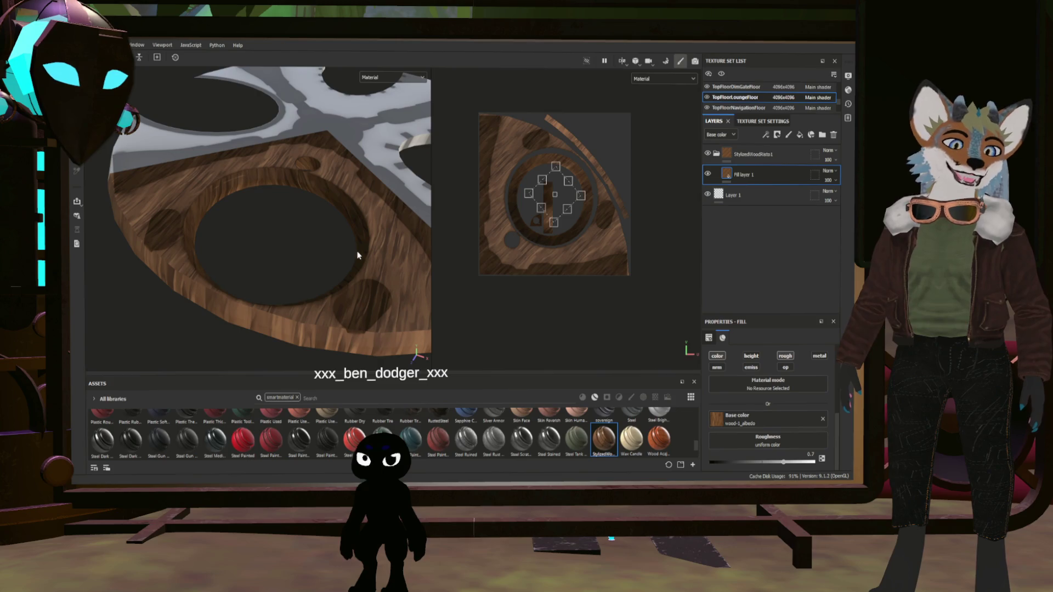
{"action": "mouse_move", "coordinate": [391, 238]}
{"action": "left_mouse_down", "text": "alt"}
{"action": "mouse_move", "coordinate": [289, 298]}
{"action": "mouse_move", "coordinate": [355, 278]}
{"action": "mouse_move", "coordinate": [370, 306]}
{"action": "left_mouse_up", "text": "alt"}
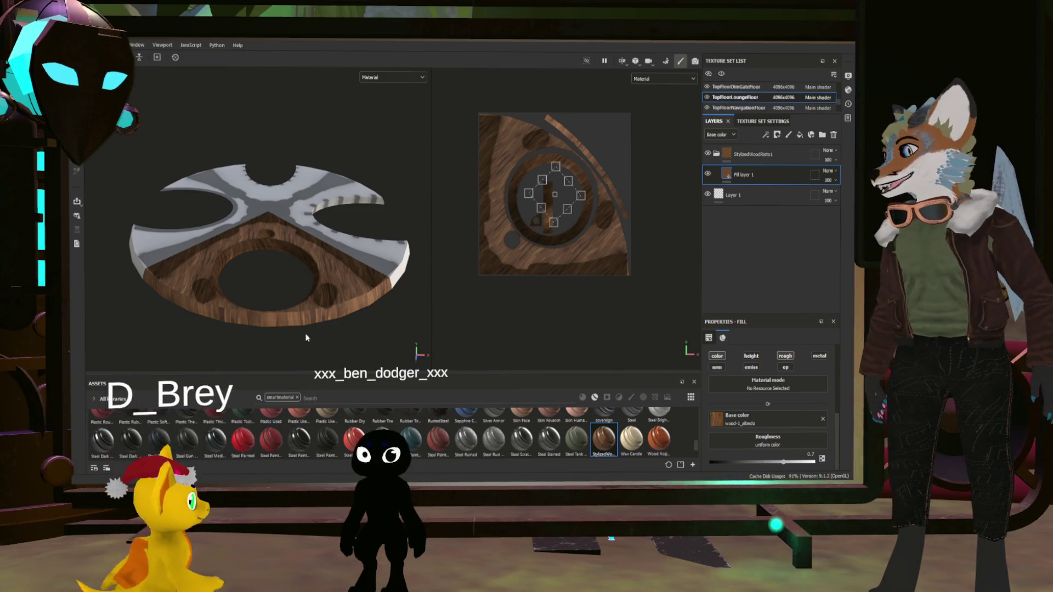
{"action": "right_click_drag", "start_coordinate": [366, 304], "coordinate": [167, 301], "text": "alt"}
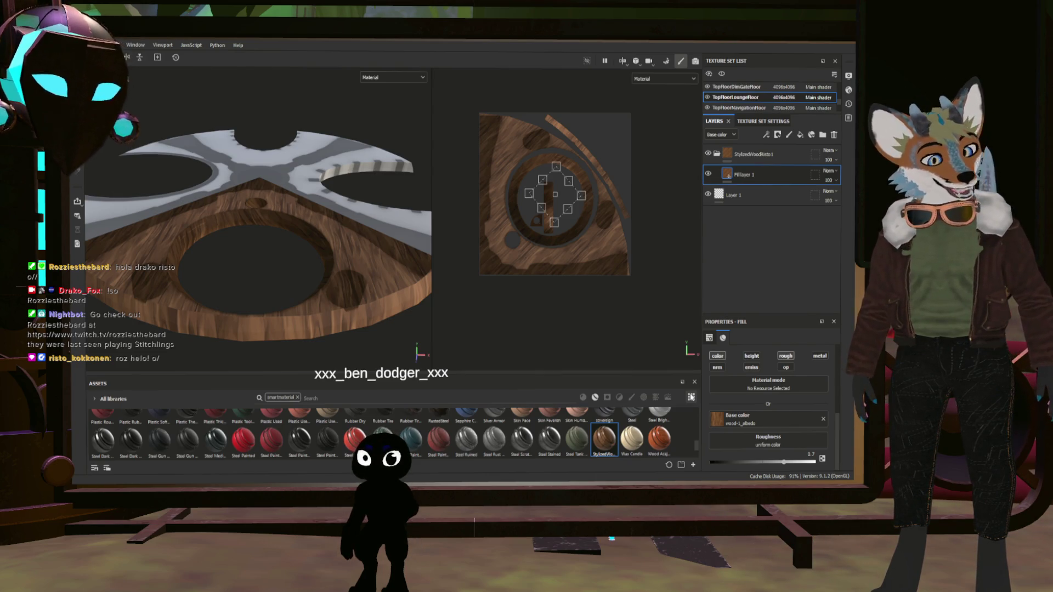
{"action": "scroll", "coordinate": [280, 281], "scroll_direction": "up", "scroll_amount": 2}
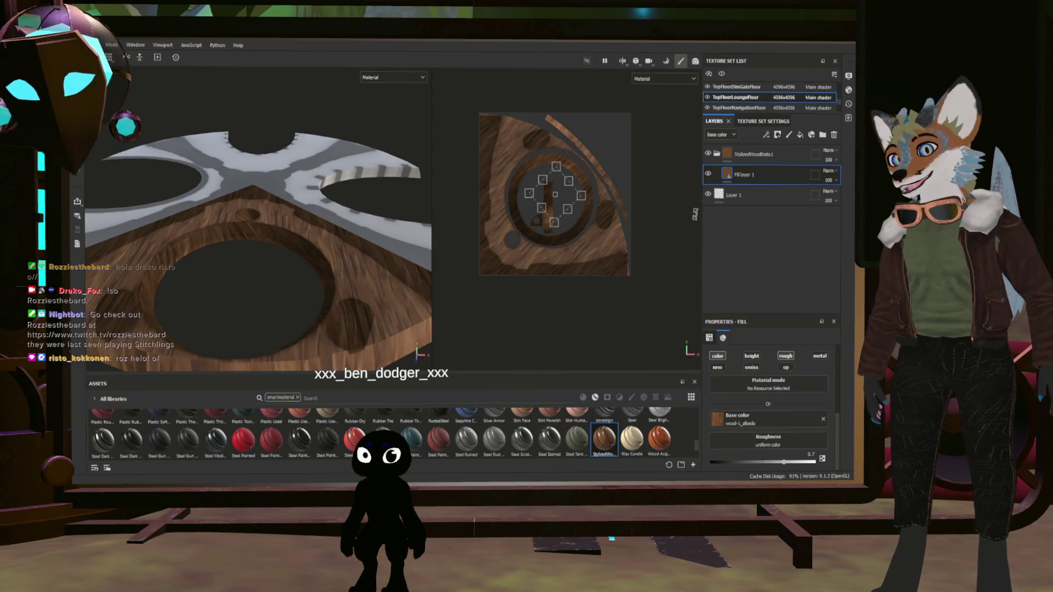
{"action": "left_click_drag", "start_coordinate": [735, 174], "coordinate": [718, 155]}
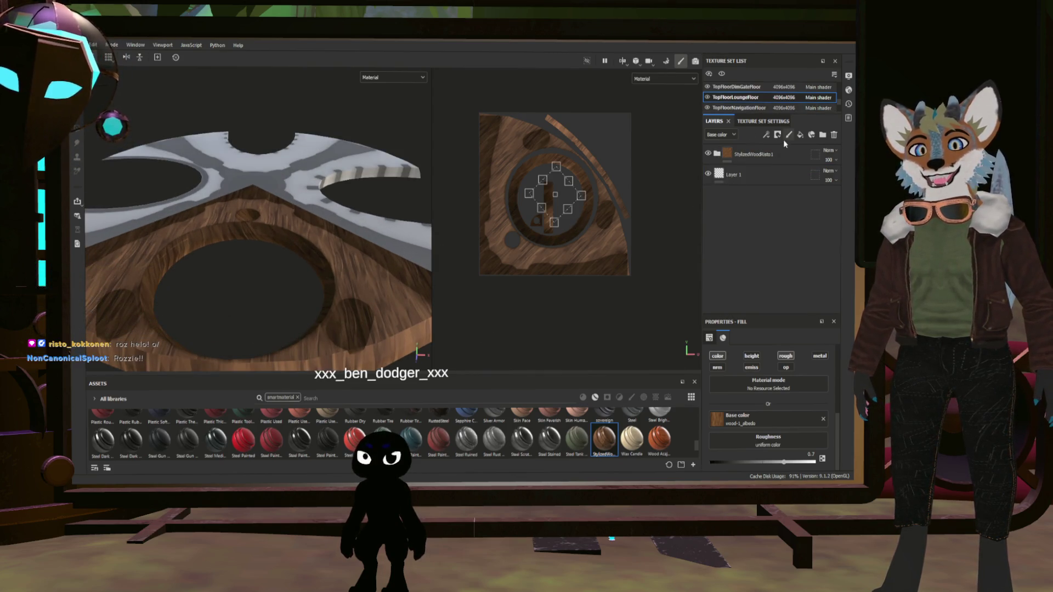
- Add a new fill layer with a black base colour and height about -0.29
{"action": "left_click", "coordinate": [800, 136]}
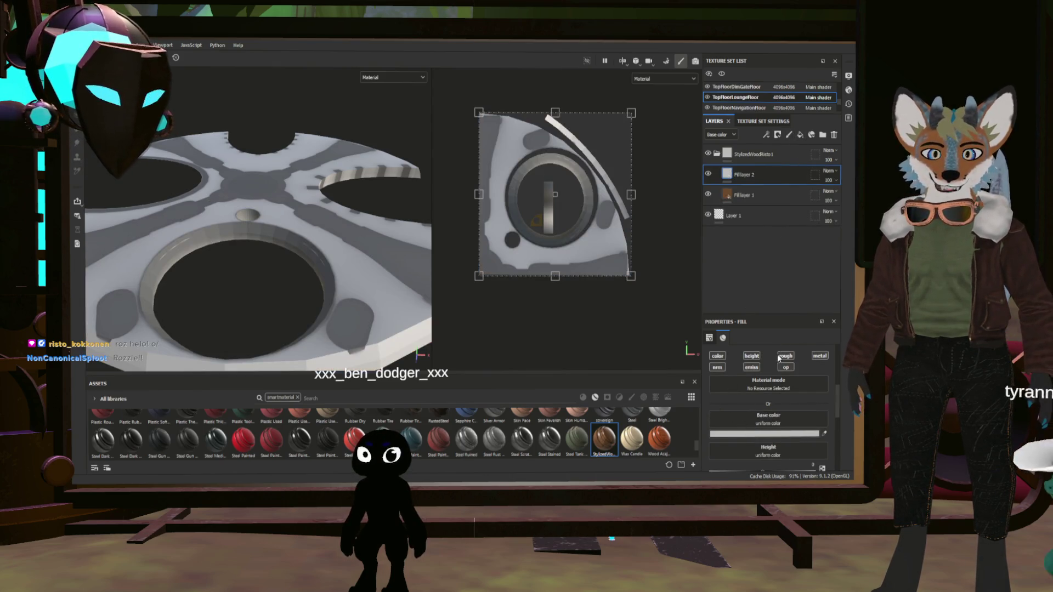
{"action": "left_click_drag", "start_coordinate": [713, 433], "coordinate": [692, 430]}
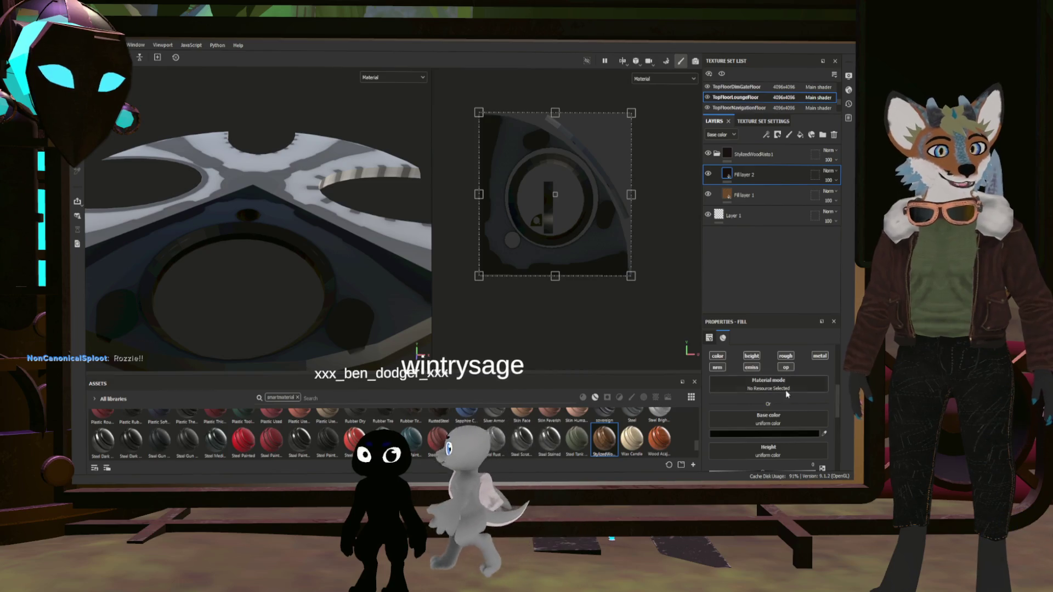
{"action": "scroll", "coordinate": [740, 406], "scroll_direction": "up", "scroll_amount": 2}
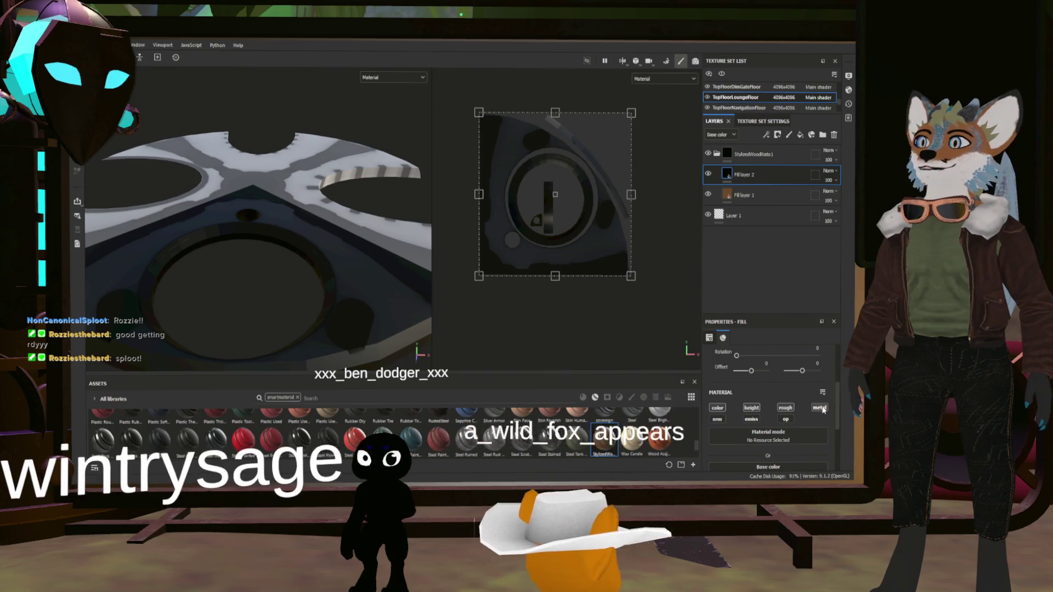
{"action": "scroll", "coordinate": [782, 436], "scroll_direction": "down", "scroll_amount": 3}
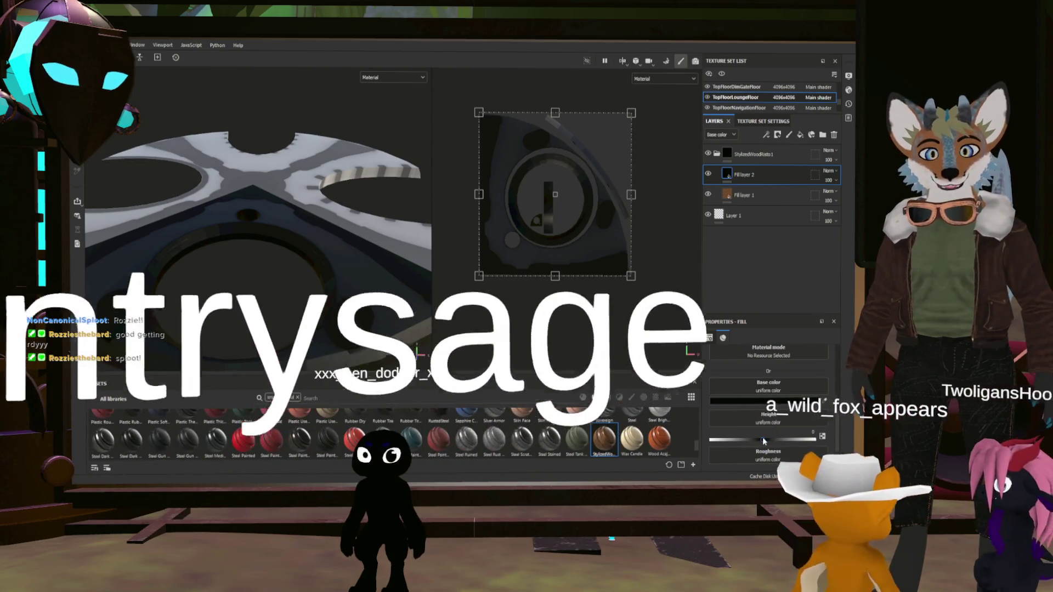
{"action": "left_click_drag", "start_coordinate": [762, 438], "coordinate": [748, 440]}
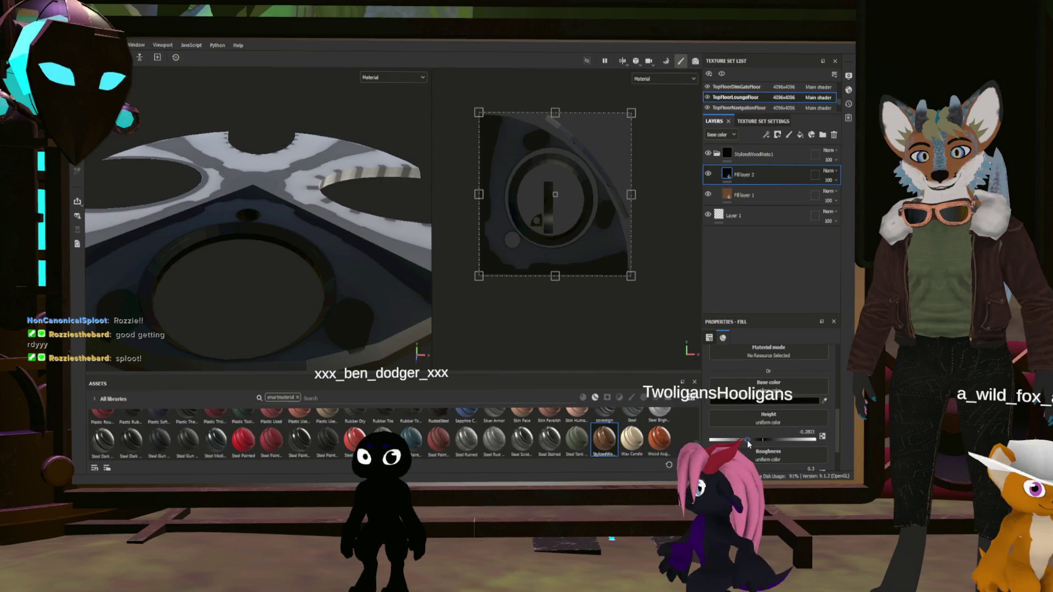
{"action": "left_click", "coordinate": [807, 433]}
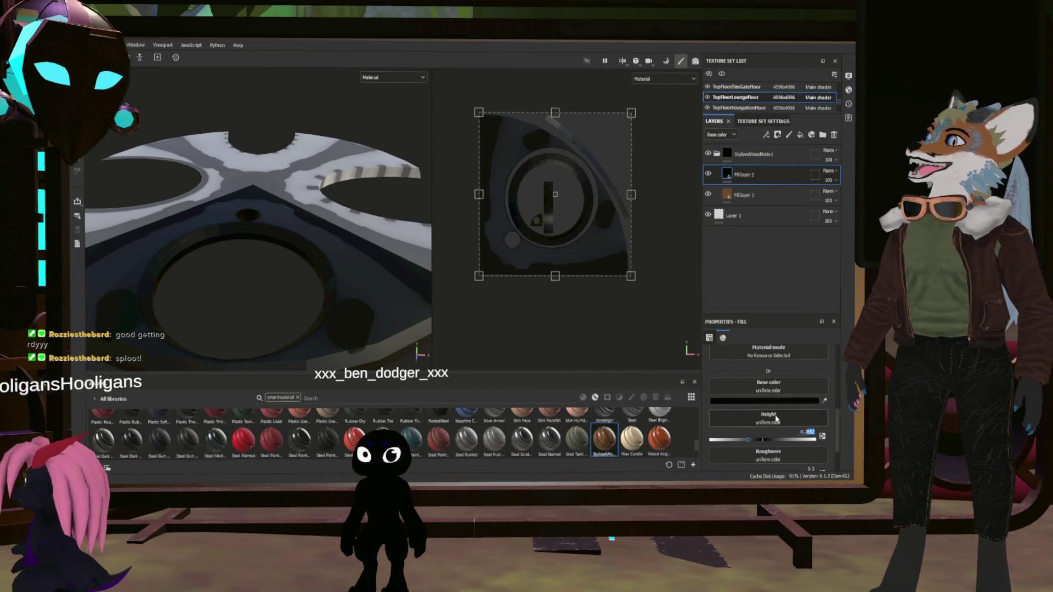
{"action": "scroll", "coordinate": [779, 411], "scroll_direction": "up", "scroll_amount": 3}
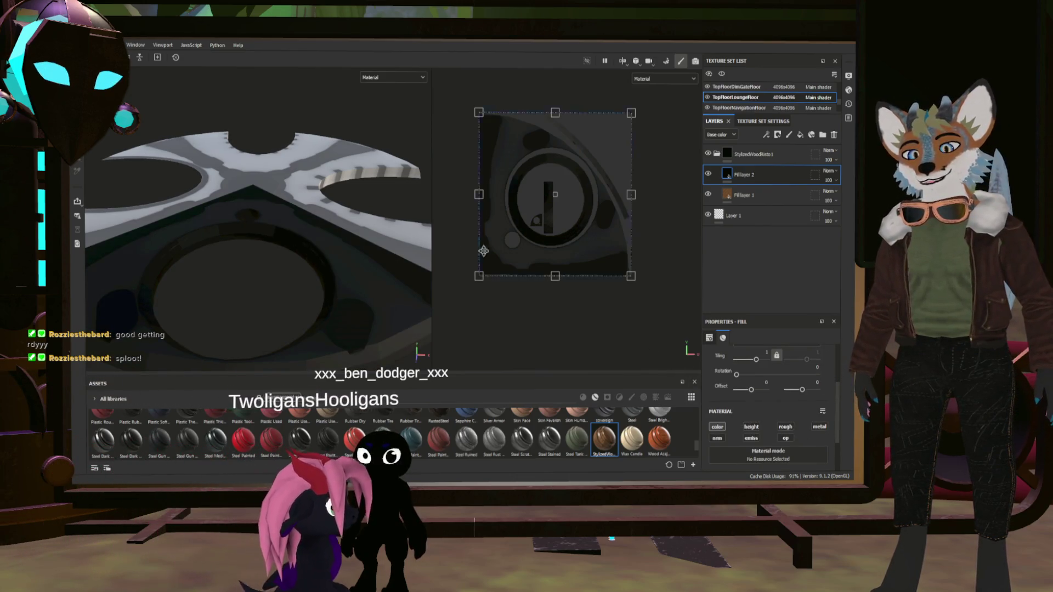
{"action": "left_click_drag", "start_coordinate": [384, 197], "coordinate": [436, 160], "text": "alt"}
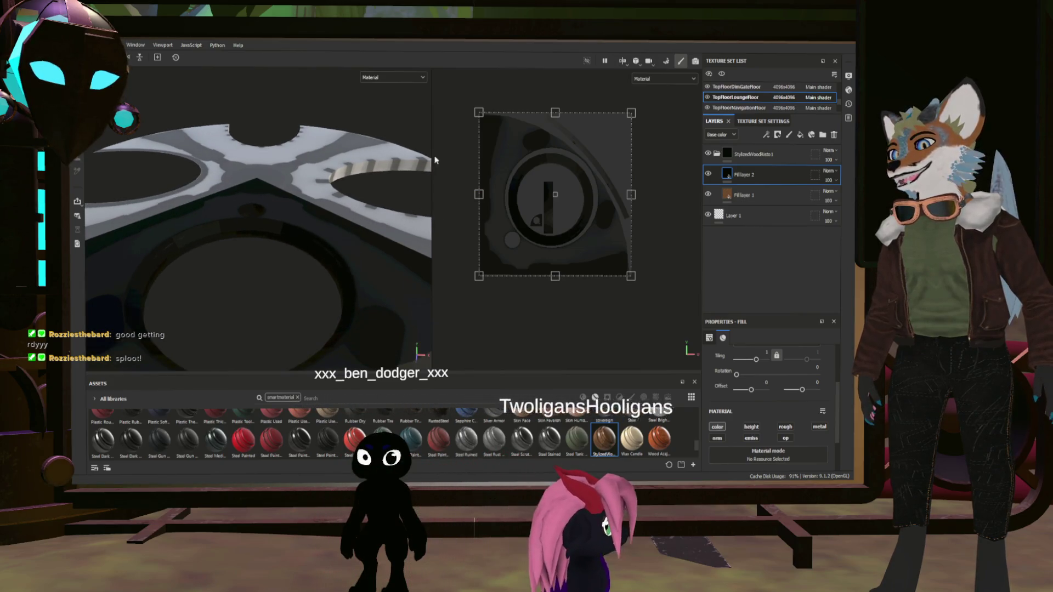
- Switch the viewport display to the Base color channel in both views
{"action": "left_click", "coordinate": [392, 77]}
{"action": "left_click", "coordinate": [380, 111]}
{"action": "key", "text": "f"}
{"action": "mouse_move", "coordinate": [323, 249]}
{"action": "left_mouse_down", "text": "alt"}
{"action": "mouse_move", "coordinate": [278, 239]}
{"action": "mouse_move", "coordinate": [265, 299]}
{"action": "mouse_move", "coordinate": [305, 251]}
{"action": "mouse_move", "coordinate": [340, 235]}
{"action": "mouse_move", "coordinate": [332, 223]}
{"action": "left_mouse_up", "text": "alt"}
{"action": "scroll", "coordinate": [598, 200], "scroll_direction": "up", "scroll_amount": 2}
{"action": "scroll", "coordinate": [330, 216], "scroll_direction": "up", "scroll_amount": 3}
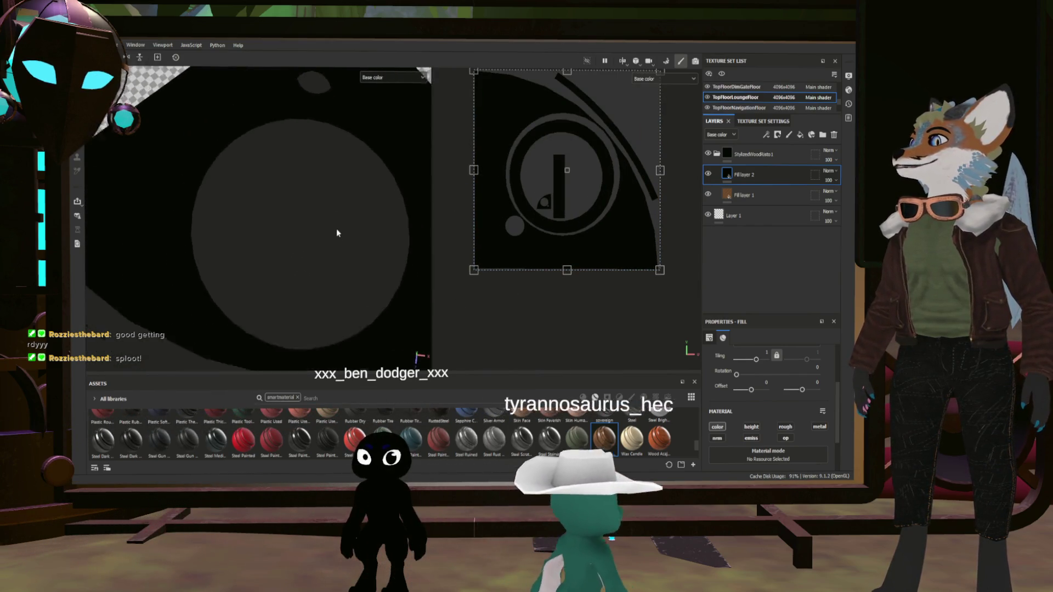
- Move Fill layer 2 to the top of the stack, above the wood folder
{"action": "scroll", "coordinate": [336, 232], "scroll_direction": "down", "scroll_amount": 5}
{"action": "left_click_drag", "start_coordinate": [255, 278], "coordinate": [333, 245], "text": "alt"}
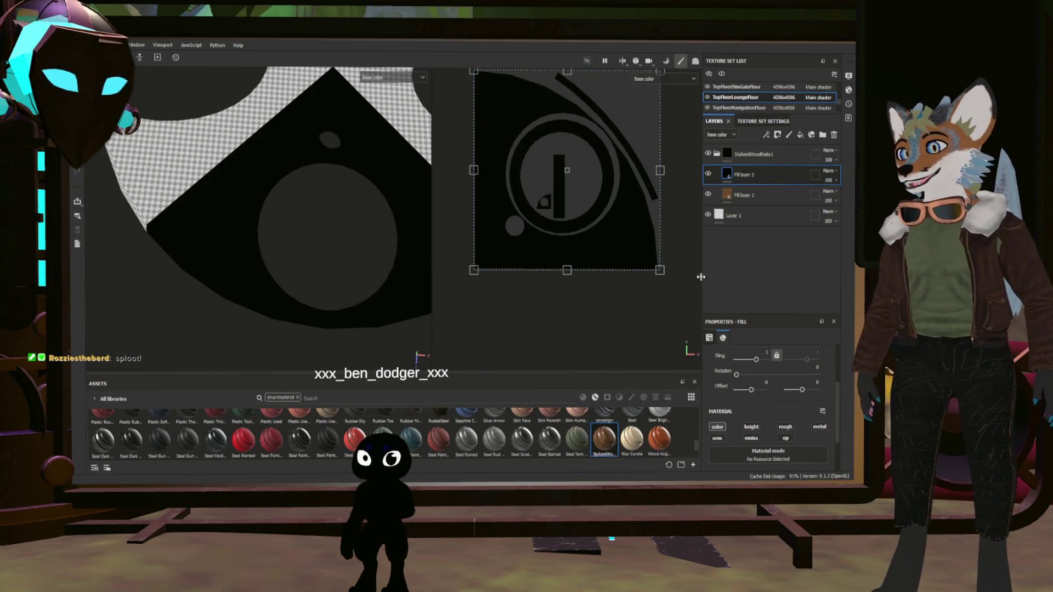
{"action": "scroll", "coordinate": [701, 277], "scroll_direction": "up", "scroll_amount": 2}
{"action": "mouse_move", "coordinate": [435, 289]}
{"action": "left_mouse_down", "text": "alt"}
{"action": "mouse_move", "coordinate": [340, 294]}
{"action": "mouse_move", "coordinate": [351, 299]}
{"action": "mouse_move", "coordinate": [314, 286]}
{"action": "mouse_move", "coordinate": [296, 296]}
{"action": "mouse_move", "coordinate": [344, 296]}
{"action": "left_mouse_up", "text": "alt"}
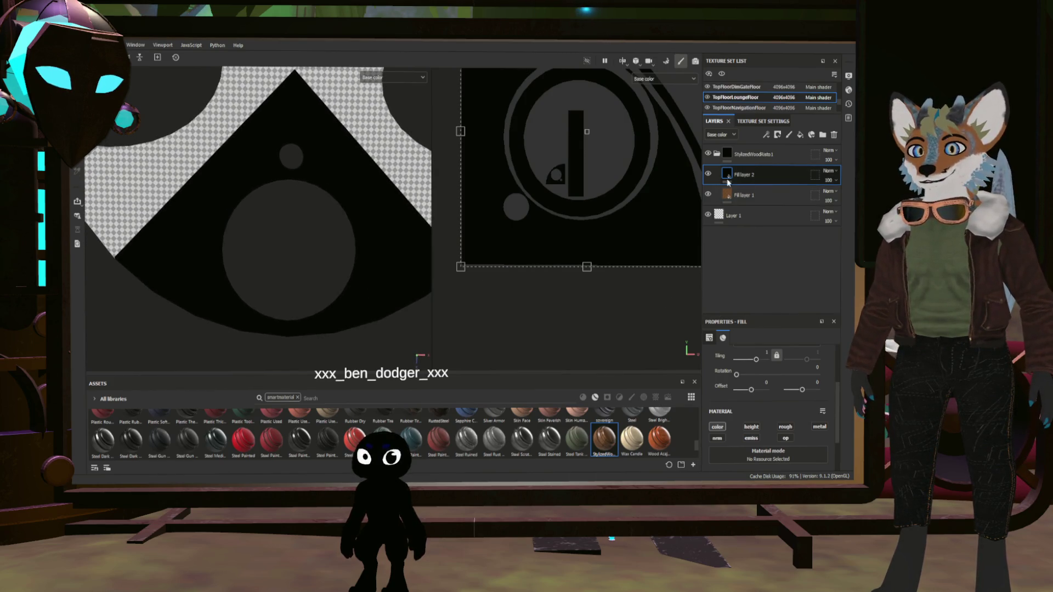
{"action": "mouse_move", "coordinate": [728, 174]}
{"action": "left_mouse_down"}
{"action": "mouse_move", "coordinate": [728, 160]}
{"action": "mouse_move", "coordinate": [771, 171]}
{"action": "mouse_move", "coordinate": [724, 142]}
{"action": "mouse_move", "coordinate": [720, 155]}
{"action": "left_mouse_up"}
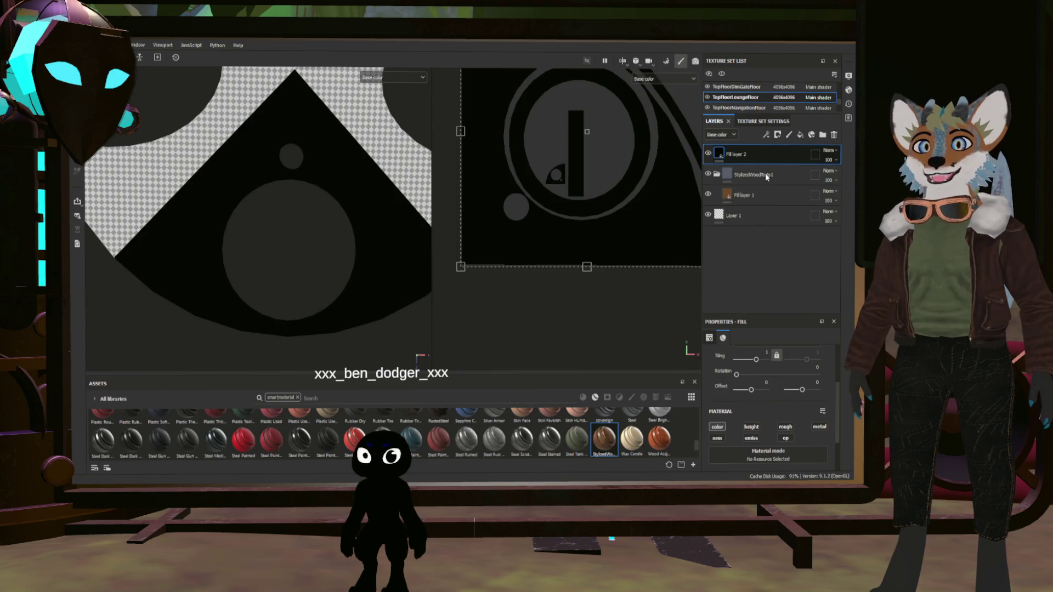
{"action": "scroll", "coordinate": [190, 161], "scroll_direction": "up", "scroll_amount": 4}
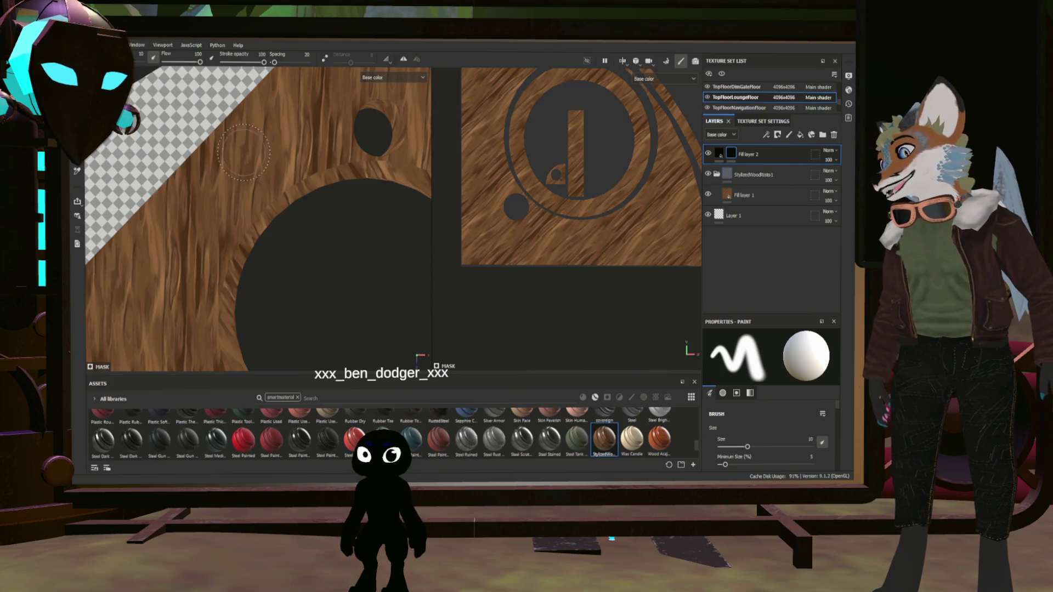
- Switch to the 3D-only view and frame the wood band closely, with the hole at the bottom edge
{"action": "mouse_move", "coordinate": [255, 146]}
{"action": "left_mouse_down", "text": "alt"}
{"action": "mouse_move", "coordinate": [275, 217]}
{"action": "mouse_move", "coordinate": [416, 228]}
{"action": "mouse_move", "coordinate": [358, 285]}
{"action": "mouse_move", "coordinate": [336, 266]}
{"action": "mouse_move", "coordinate": [354, 278]}
{"action": "mouse_move", "coordinate": [363, 270]}
{"action": "left_mouse_up", "text": "alt"}
{"action": "key", "text": "F2"}
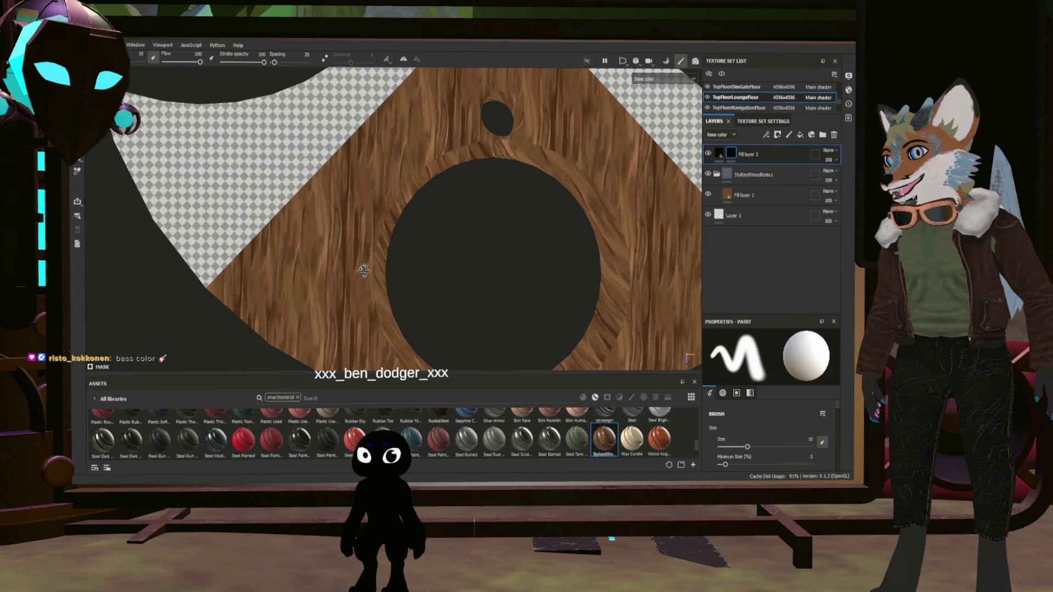
{"action": "mouse_move", "coordinate": [557, 196]}
{"action": "left_mouse_down", "text": "alt"}
{"action": "mouse_move", "coordinate": [548, 231]}
{"action": "mouse_move", "coordinate": [569, 187]}
{"action": "mouse_move", "coordinate": [568, 226]}
{"action": "mouse_move", "coordinate": [505, 248]}
{"action": "mouse_move", "coordinate": [412, 227]}
{"action": "left_mouse_up", "text": "alt"}
{"action": "scroll", "coordinate": [411, 227], "scroll_direction": "up", "scroll_amount": 4}
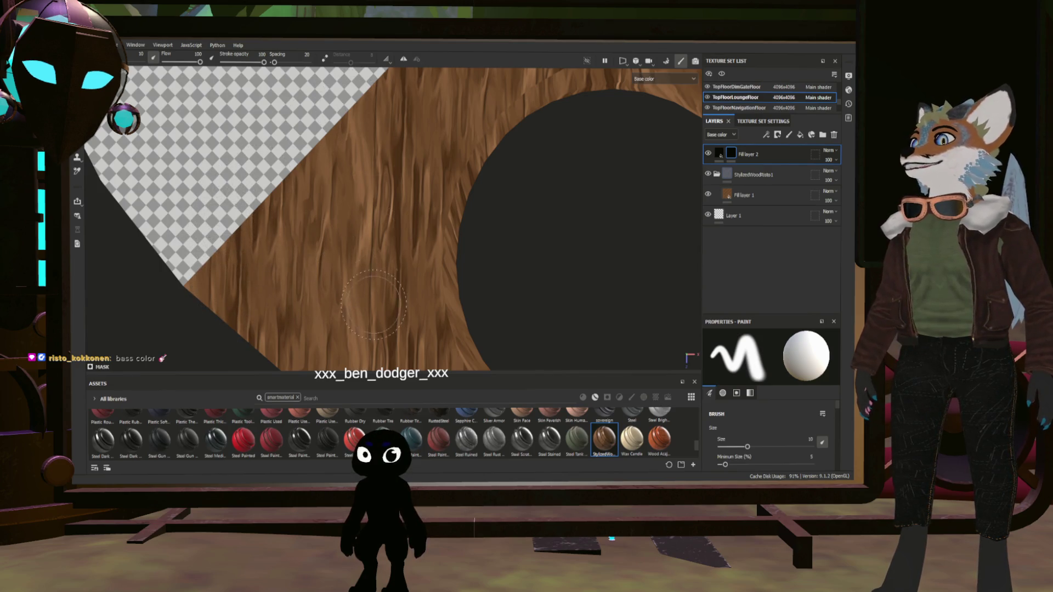
{"action": "scroll", "coordinate": [373, 304], "scroll_direction": "down", "scroll_amount": 4}
{"action": "left_click_drag", "start_coordinate": [512, 344], "coordinate": [476, 237], "text": "alt"}
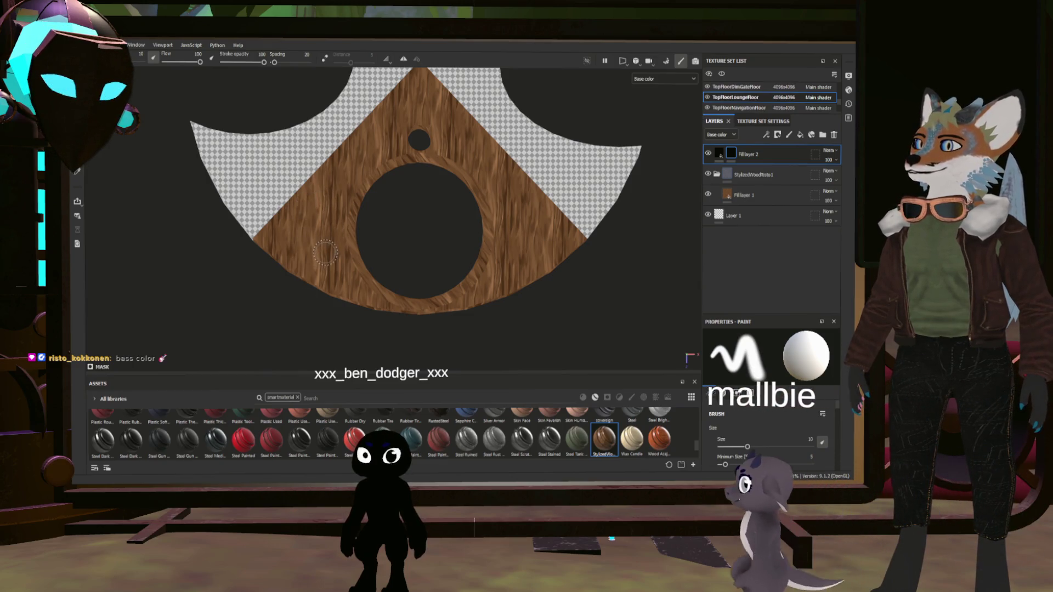
{"action": "mouse_move", "coordinate": [372, 223]}
{"action": "left_mouse_down", "text": "alt"}
{"action": "mouse_move", "coordinate": [428, 223]}
{"action": "mouse_move", "coordinate": [312, 212]}
{"action": "mouse_move", "coordinate": [268, 238]}
{"action": "mouse_move", "coordinate": [266, 224]}
{"action": "mouse_move", "coordinate": [462, 214]}
{"action": "mouse_move", "coordinate": [494, 183]}
{"action": "mouse_move", "coordinate": [461, 249]}
{"action": "mouse_move", "coordinate": [470, 203]}
{"action": "mouse_move", "coordinate": [454, 204]}
{"action": "mouse_move", "coordinate": [548, 164]}
{"action": "mouse_move", "coordinate": [564, 199]}
{"action": "mouse_move", "coordinate": [746, 343]}
{"action": "left_mouse_up", "text": "alt"}
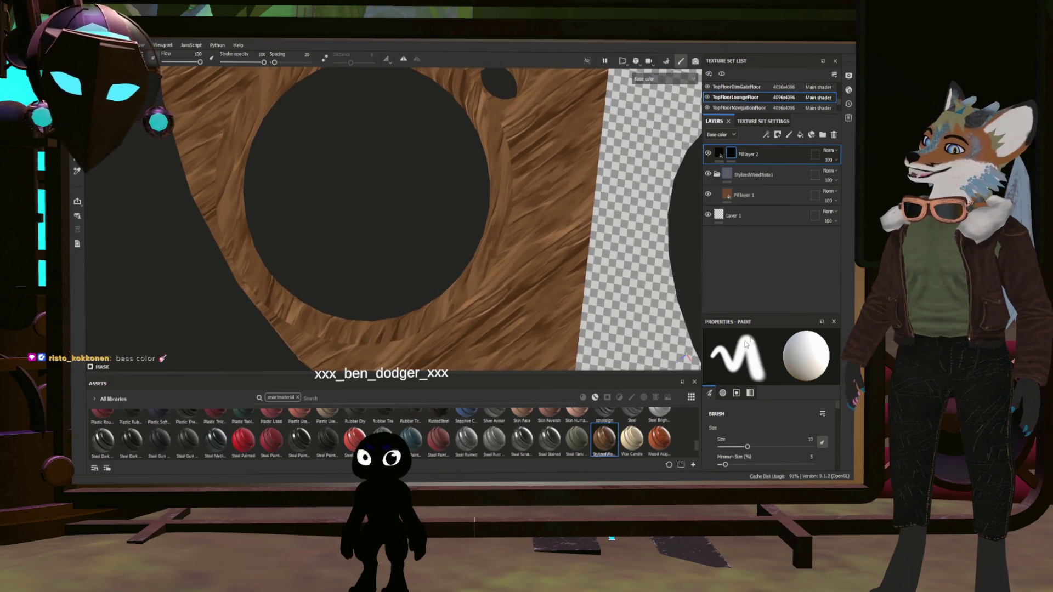
{"action": "mouse_move", "coordinate": [411, 159]}
{"action": "left_mouse_down", "text": "alt"}
{"action": "mouse_move", "coordinate": [482, 287]}
{"action": "mouse_move", "coordinate": [454, 259]}
{"action": "left_mouse_up", "text": "alt"}
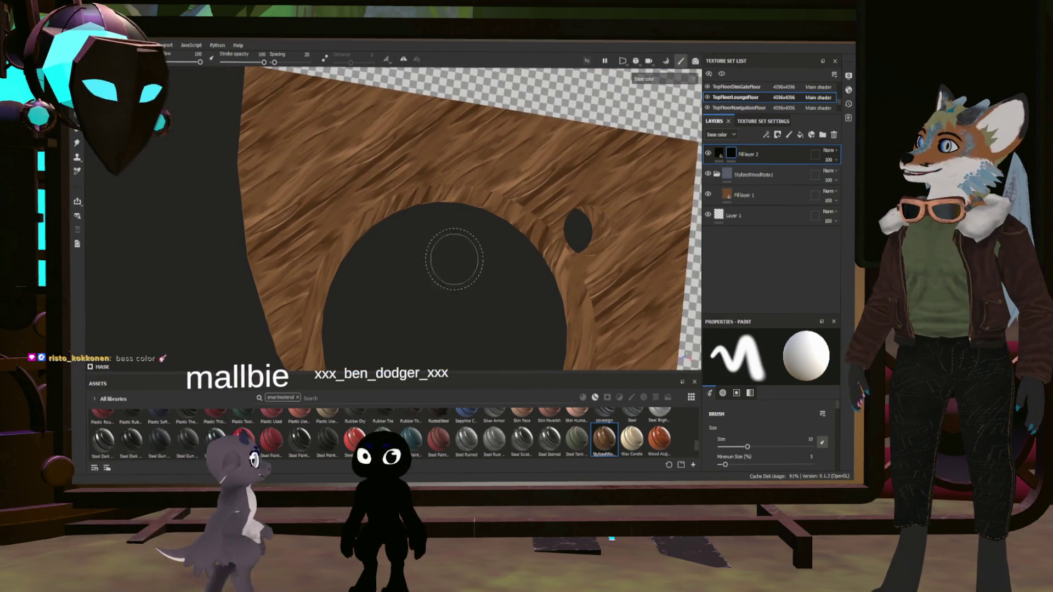
{"action": "mouse_move", "coordinate": [454, 259]}
{"action": "right_mouse_down", "text": "alt"}
{"action": "mouse_move", "coordinate": [429, 256]}
{"action": "mouse_move", "coordinate": [447, 265]}
{"action": "right_mouse_up", "text": "alt"}
{"action": "left_click_drag", "start_coordinate": [447, 265], "coordinate": [432, 235], "text": "alt"}
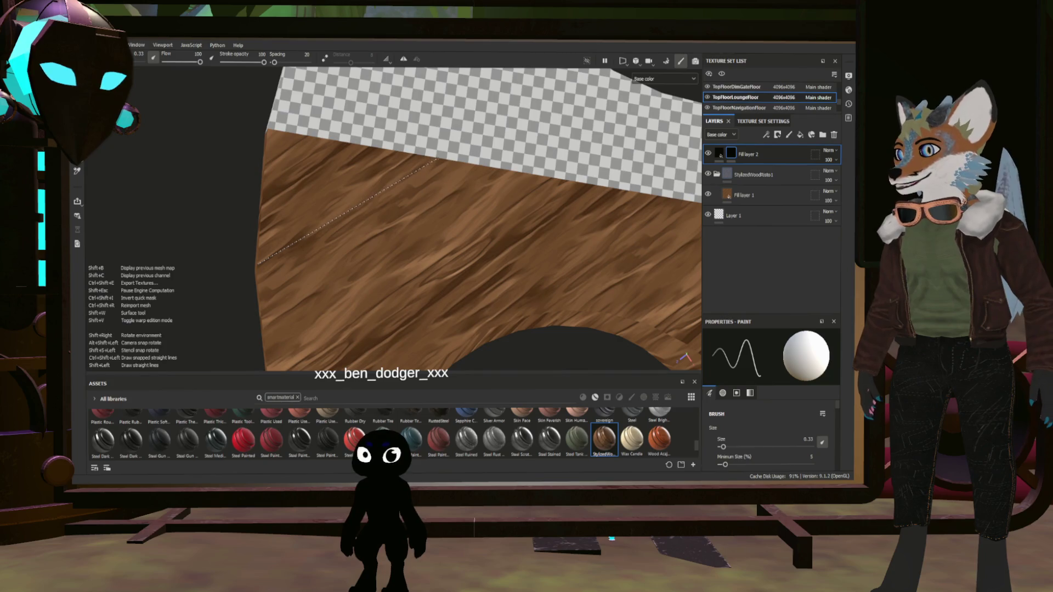
- Paint a short straight seam across the wood band's upper edge in Shift straight-line mode
{"action": "left_click", "coordinate": [438, 159], "text": "shift"}
{"action": "left_click_drag", "start_coordinate": [455, 187], "coordinate": [502, 191], "text": "alt"}
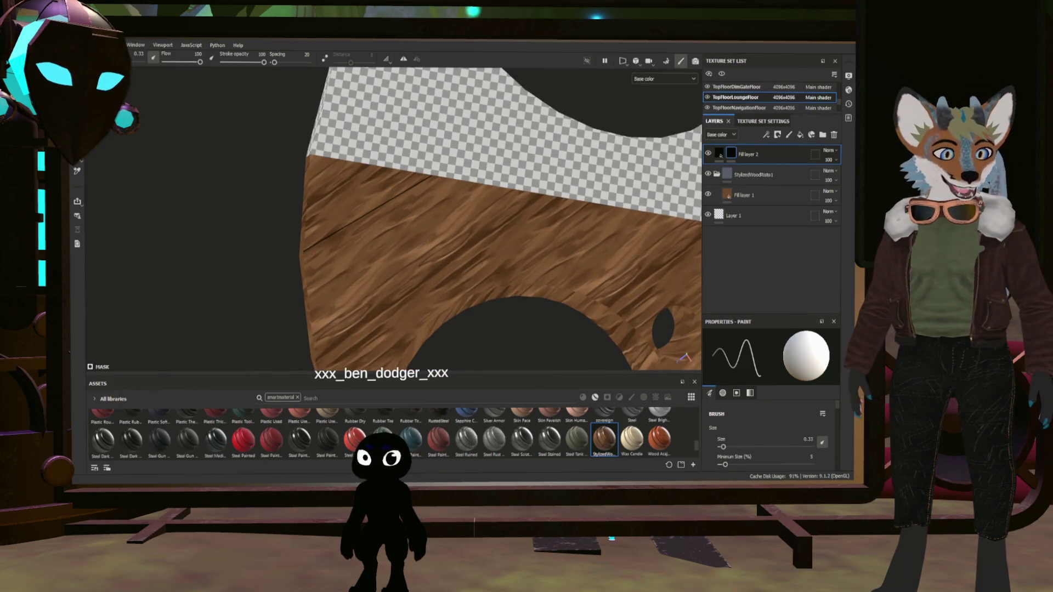
{"action": "key", "text": "ctrl+z"}
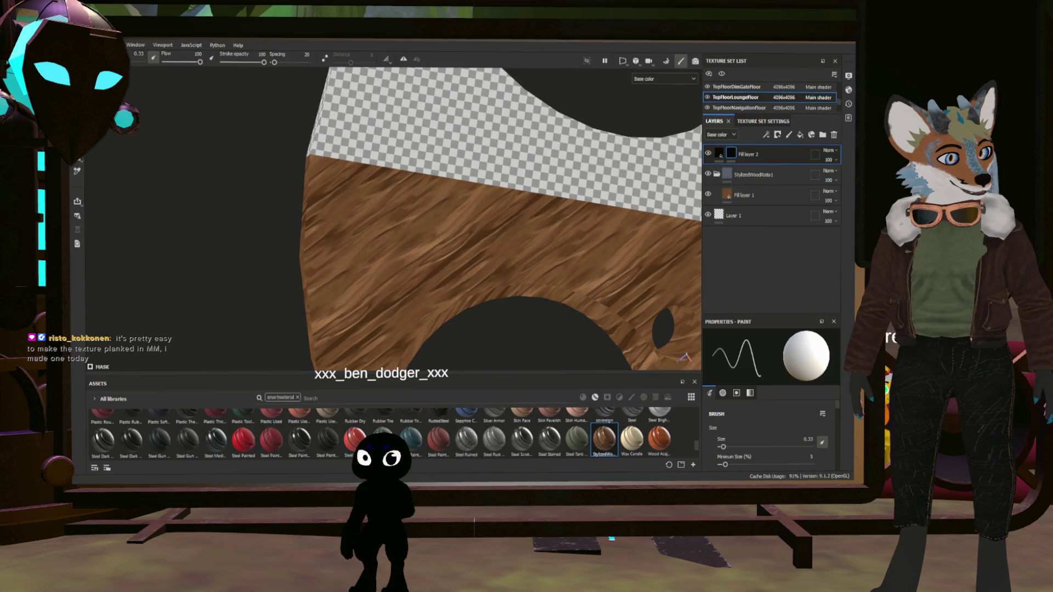
{"action": "left_click_drag", "start_coordinate": [502, 192], "coordinate": [543, 203], "text": "alt"}
{"action": "scroll", "coordinate": [387, 209], "scroll_direction": "up", "scroll_amount": 5}
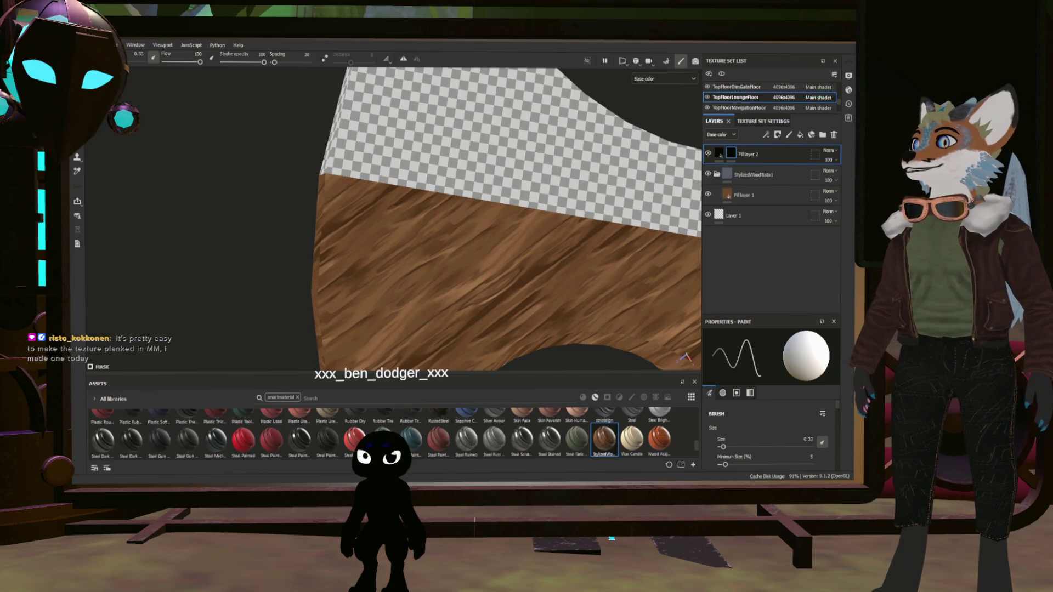
{"action": "key", "text": "shift"}
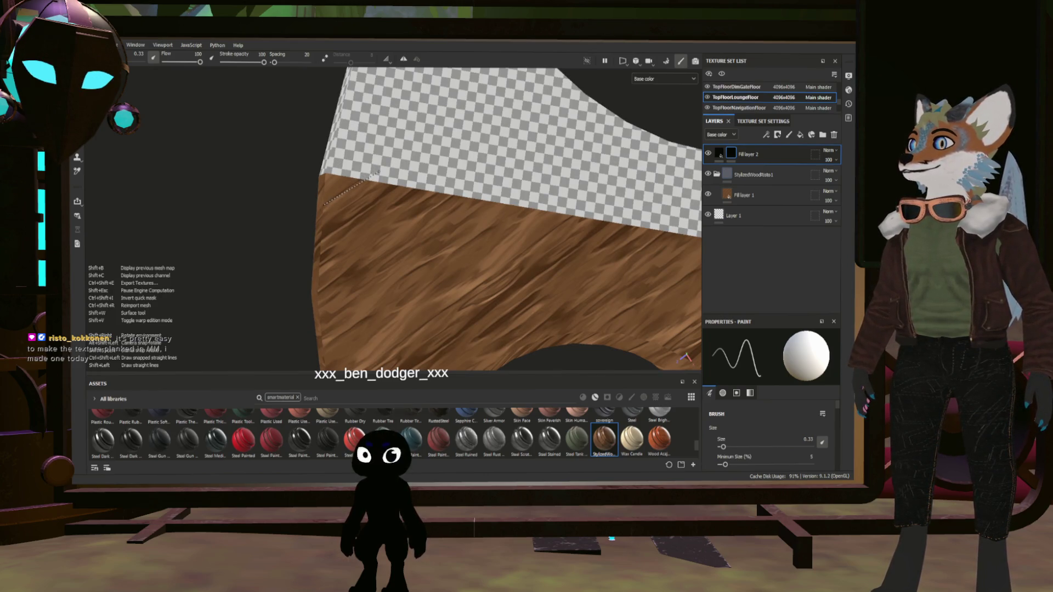
{"action": "left_click", "coordinate": [379, 173], "text": "shift"}
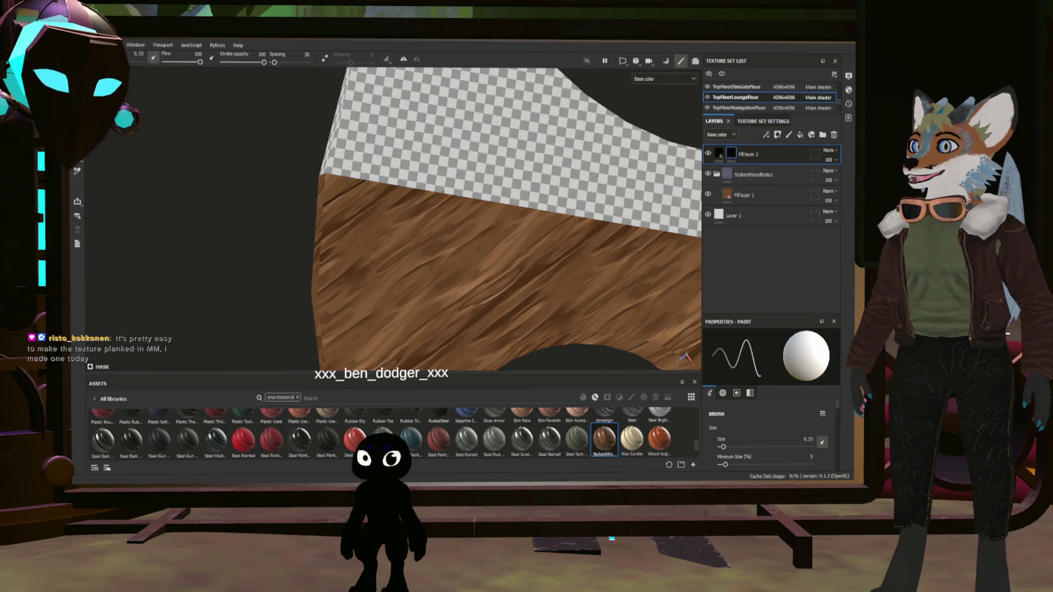
{"action": "key", "text": "shift"}
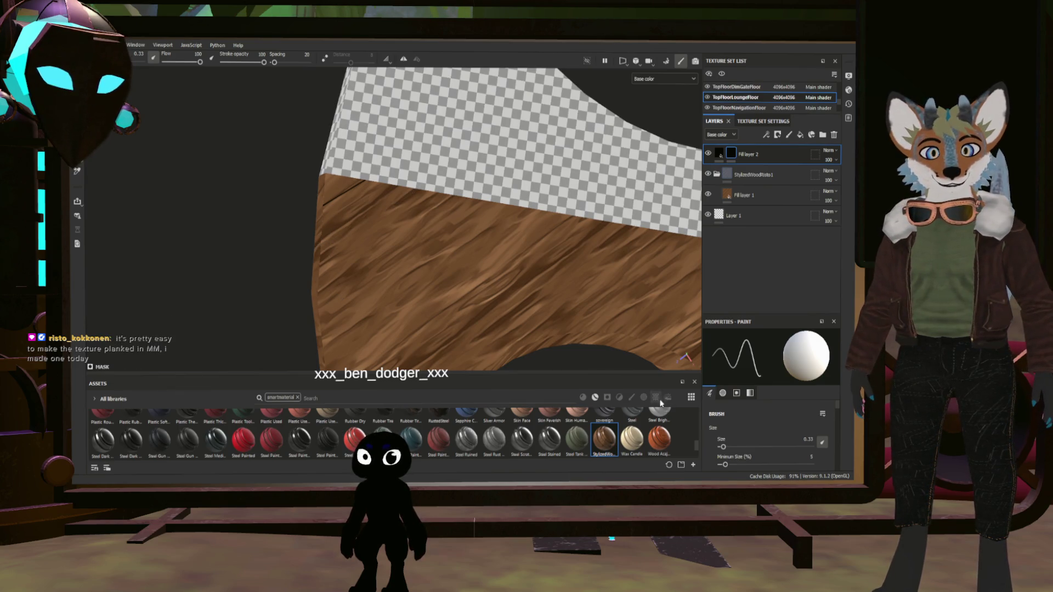
{"action": "scroll", "coordinate": [756, 437], "scroll_direction": "down", "scroll_amount": 5}
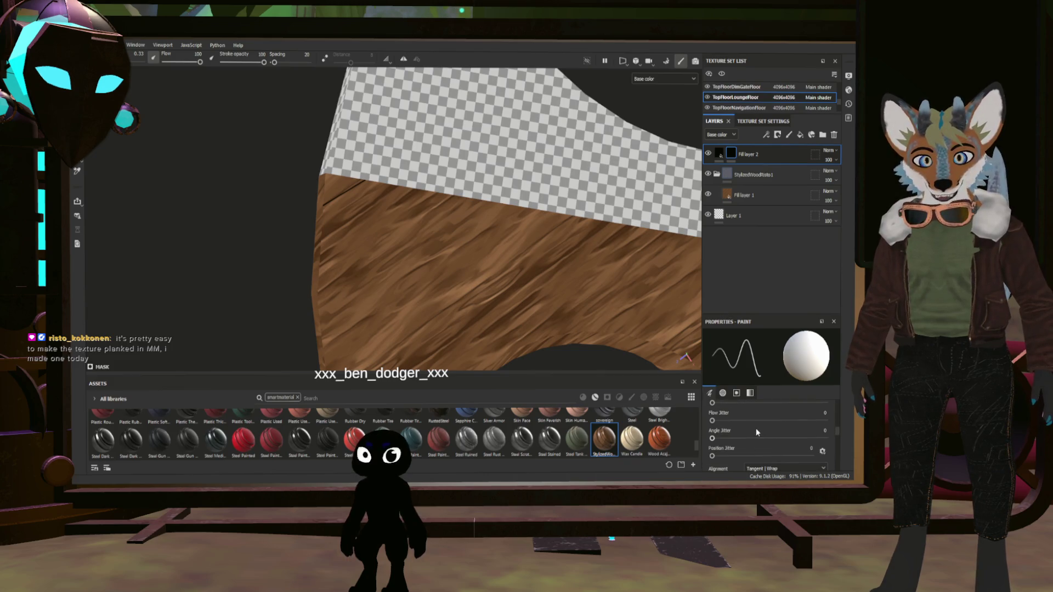
- Set the brush alignment to UV
{"action": "scroll", "coordinate": [755, 429], "scroll_direction": "down", "scroll_amount": 2}
{"action": "left_click", "coordinate": [769, 420]}
{"action": "left_click", "coordinate": [768, 430]}
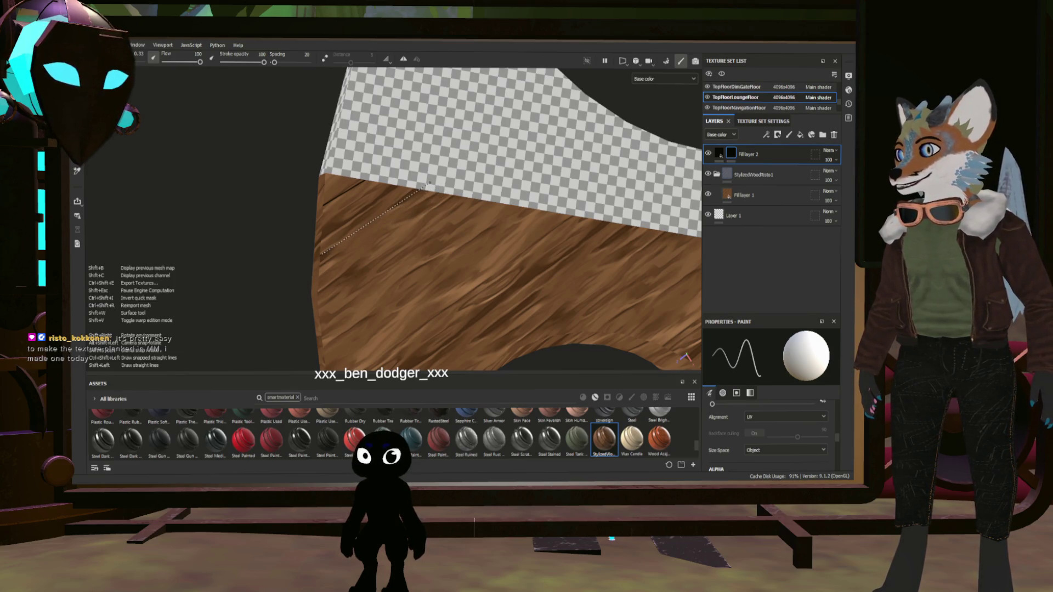
{"action": "left_click_drag", "start_coordinate": [431, 182], "coordinate": [482, 181], "text": "alt"}
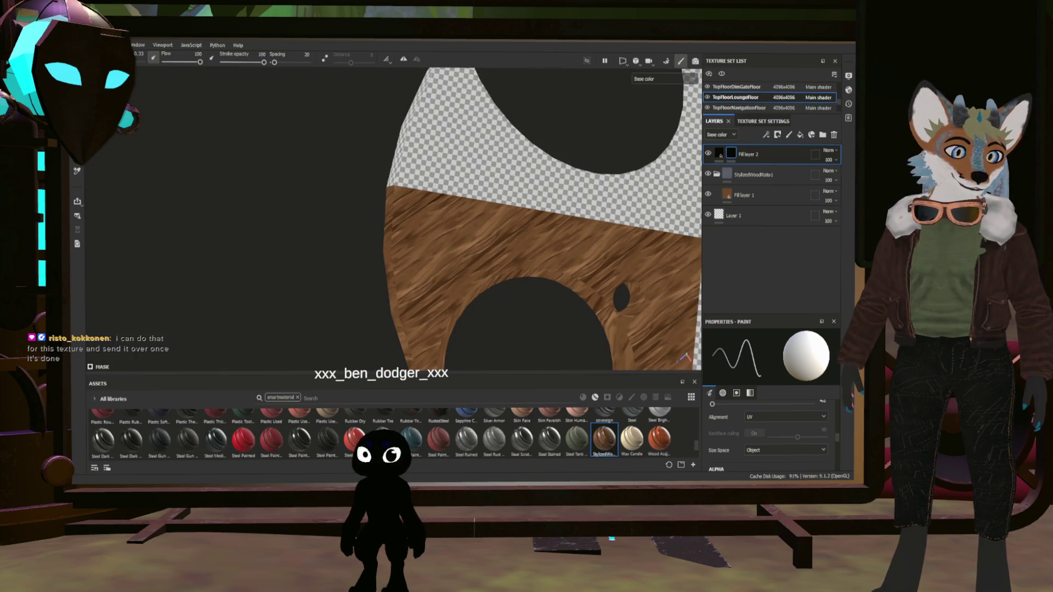
{"action": "left_click_drag", "start_coordinate": [483, 181], "coordinate": [573, 187], "text": "alt"}
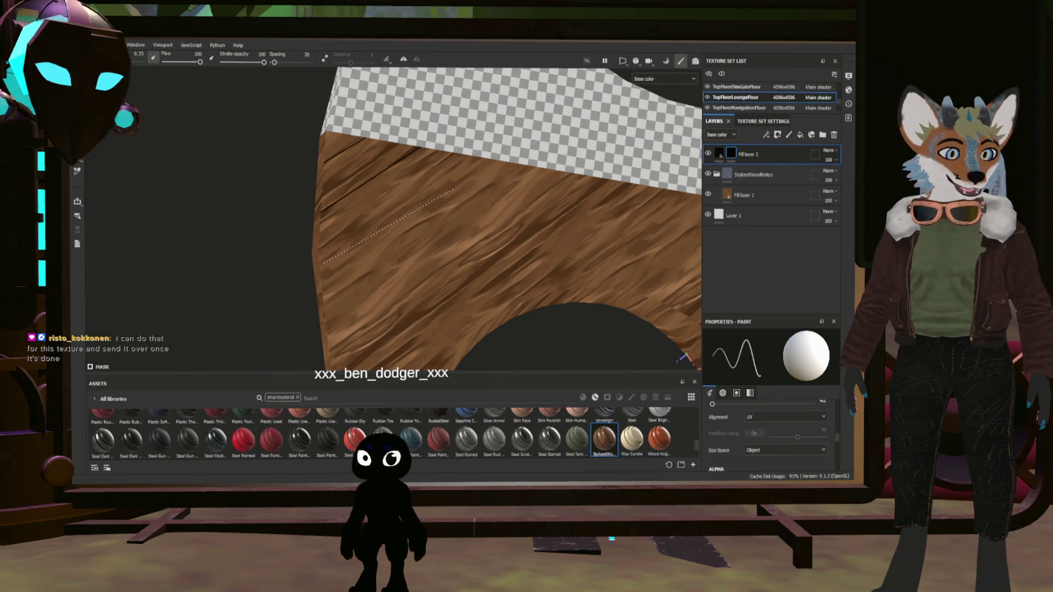
- Paint dark straight seam lines across the wood plank
{"action": "left_click", "coordinate": [494, 158], "text": "ctrl+shift"}
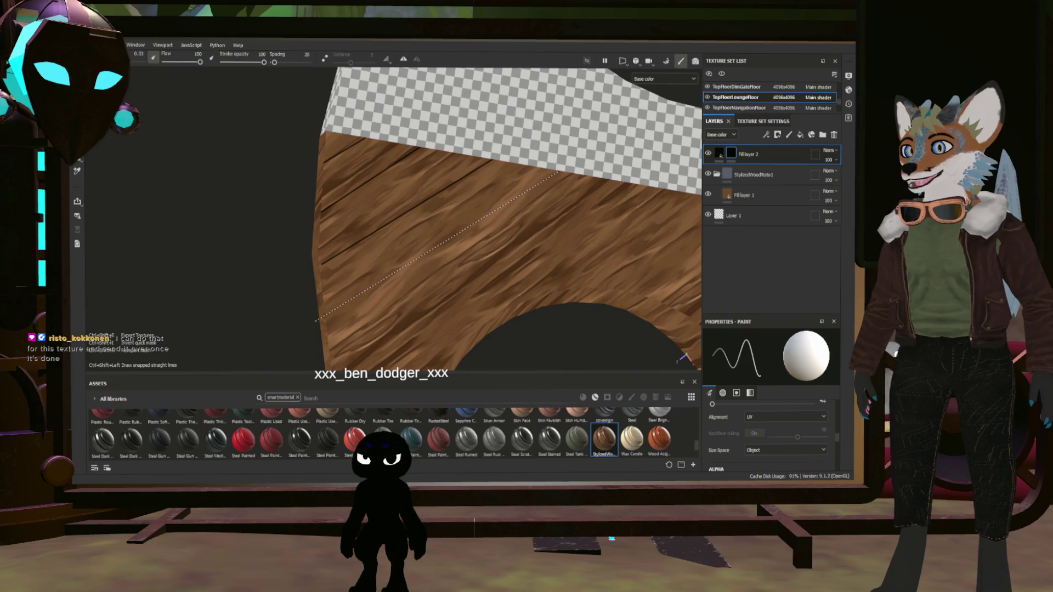
{"action": "left_click", "coordinate": [316, 321], "text": "ctrl+shift"}
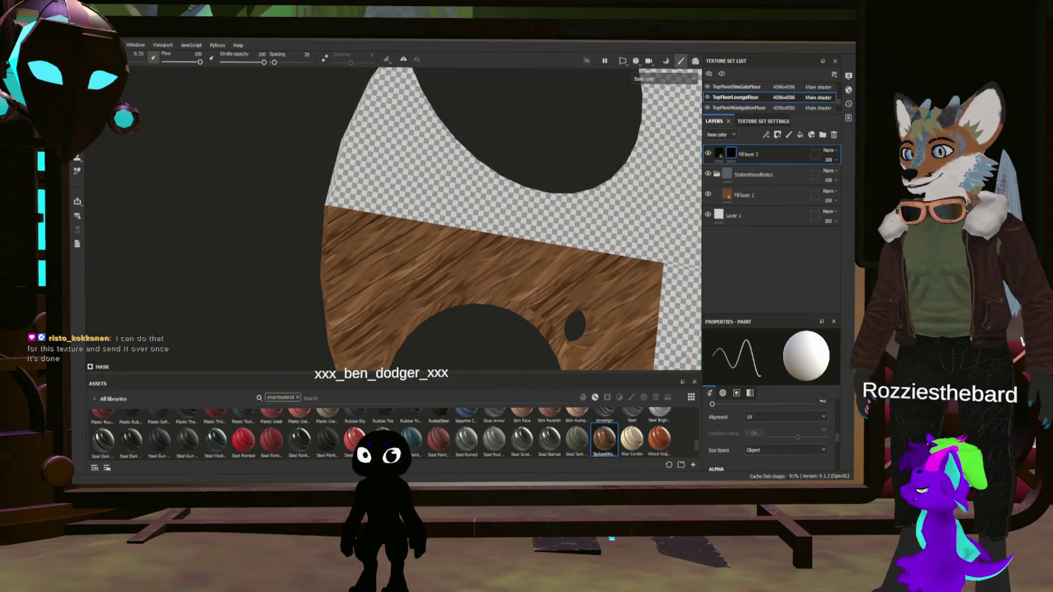
{"action": "scroll", "coordinate": [494, 219], "scroll_direction": "up", "scroll_amount": 3}
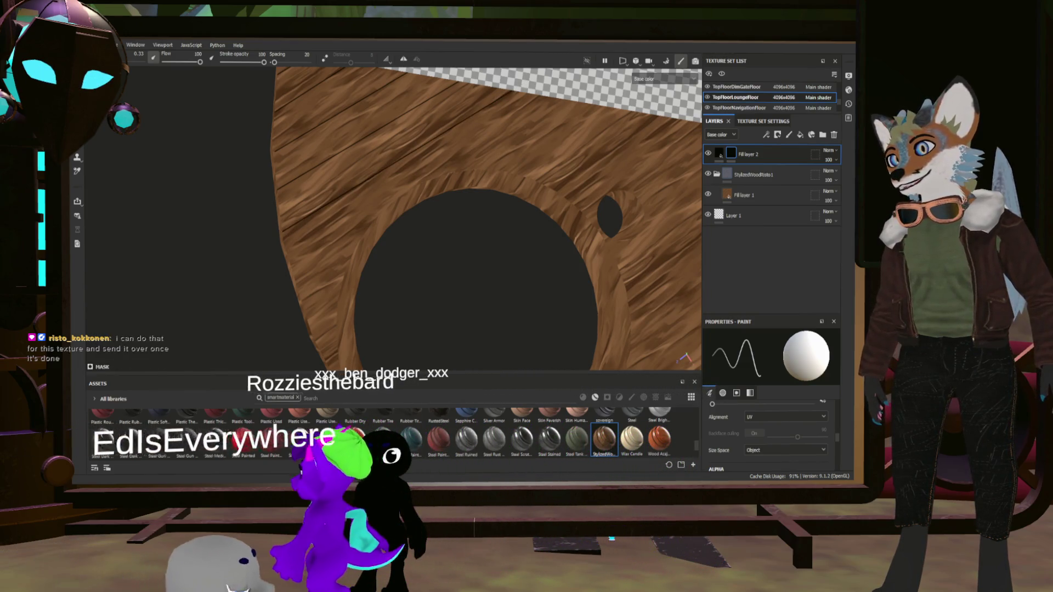
{"action": "scroll", "coordinate": [464, 205], "scroll_direction": "down", "scroll_amount": 3}
{"action": "scroll", "coordinate": [464, 205], "scroll_direction": "up", "scroll_amount": 3}
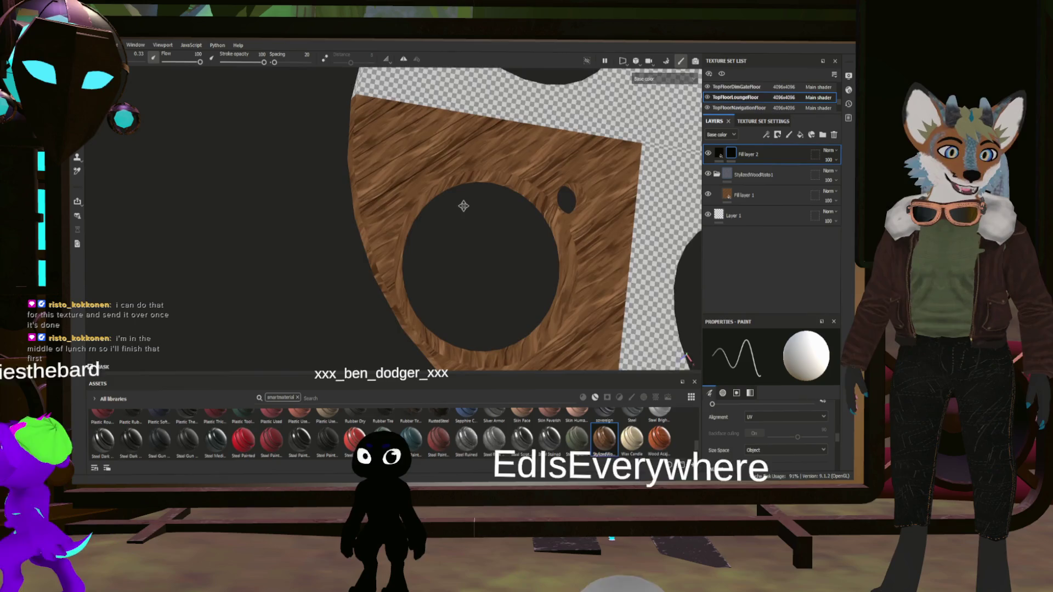
{"action": "middle_click_drag", "start_coordinate": [463, 206], "coordinate": [411, 198]}
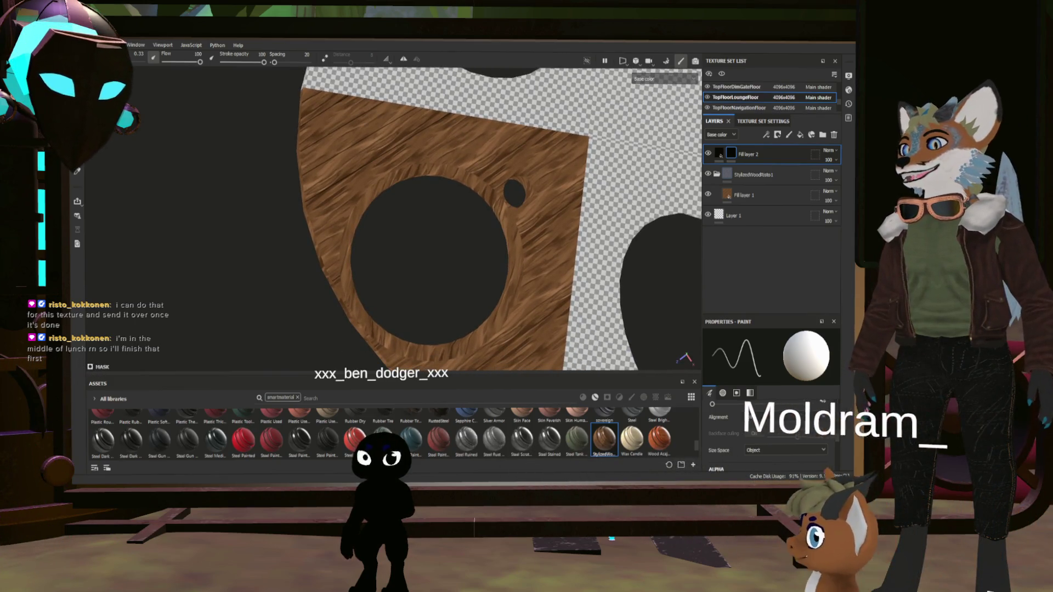
{"action": "key", "text": "shift"}
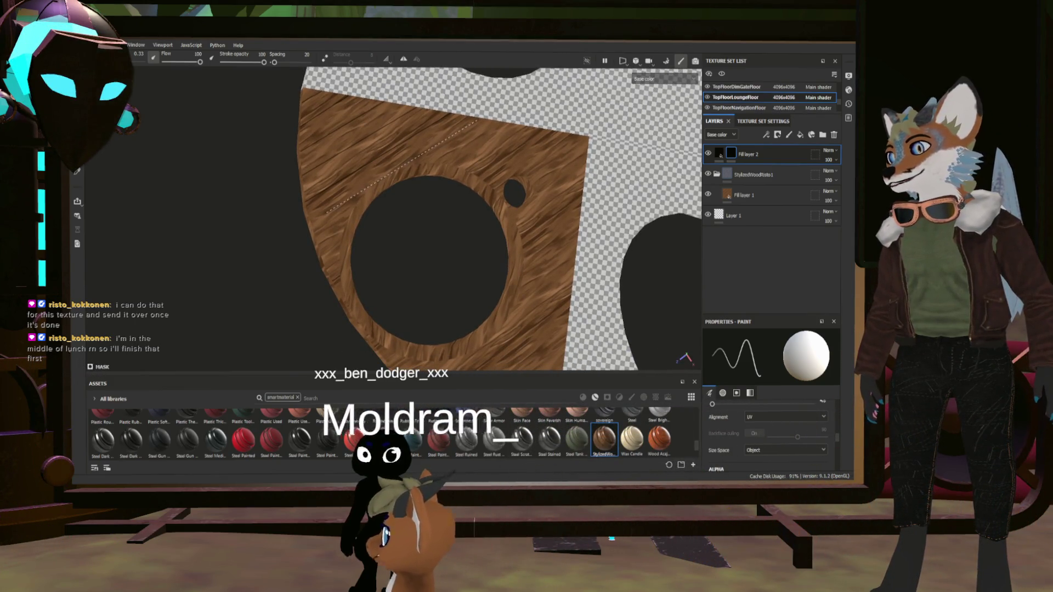
- Reduce the brush size to about 0.32
{"action": "middle_click_drag", "start_coordinate": [389, 260], "coordinate": [408, 235]}
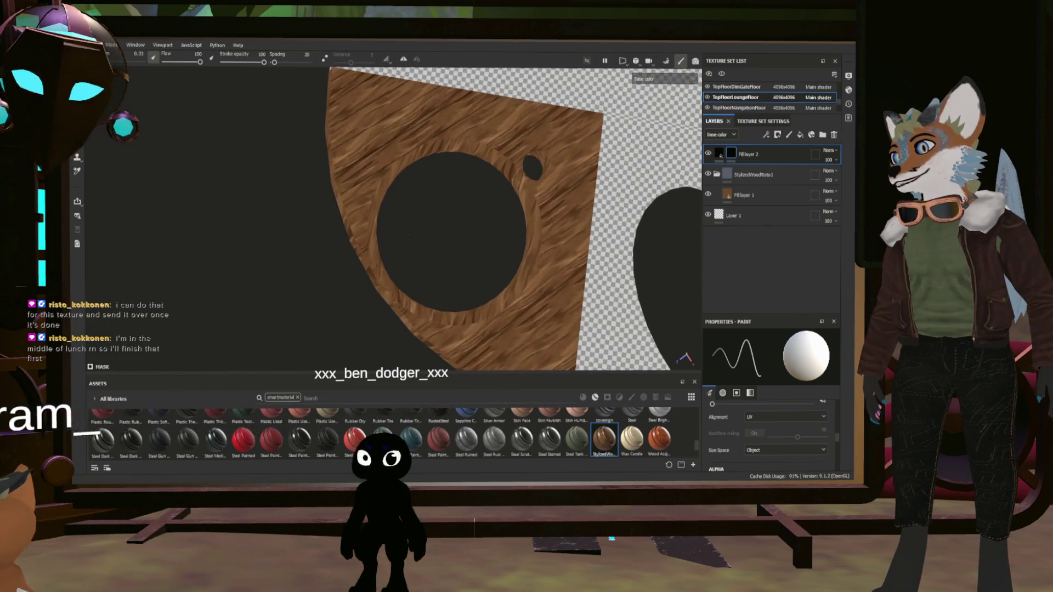
{"action": "scroll", "coordinate": [407, 234], "scroll_direction": "up", "scroll_amount": 2}
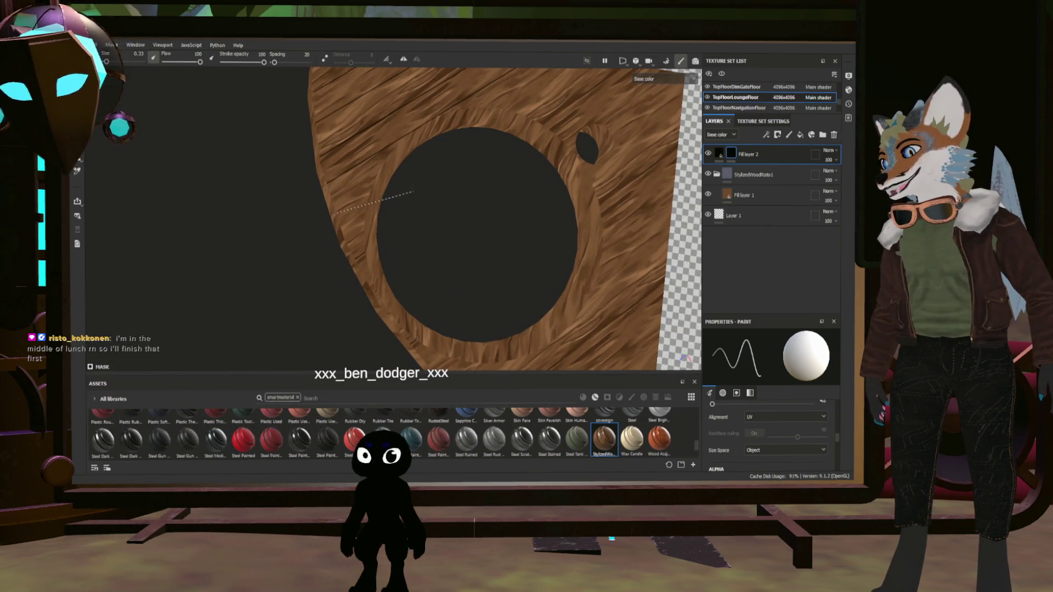
{"action": "left_click_drag", "start_coordinate": [414, 192], "coordinate": [450, 175], "text": "alt"}
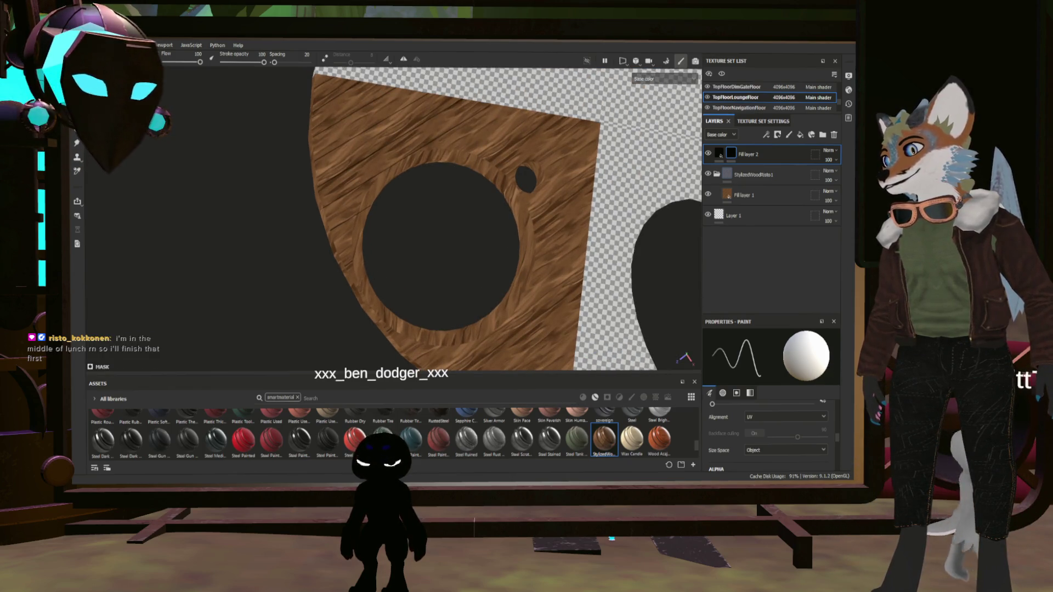
{"action": "scroll", "coordinate": [384, 219], "scroll_direction": "up", "scroll_amount": 5}
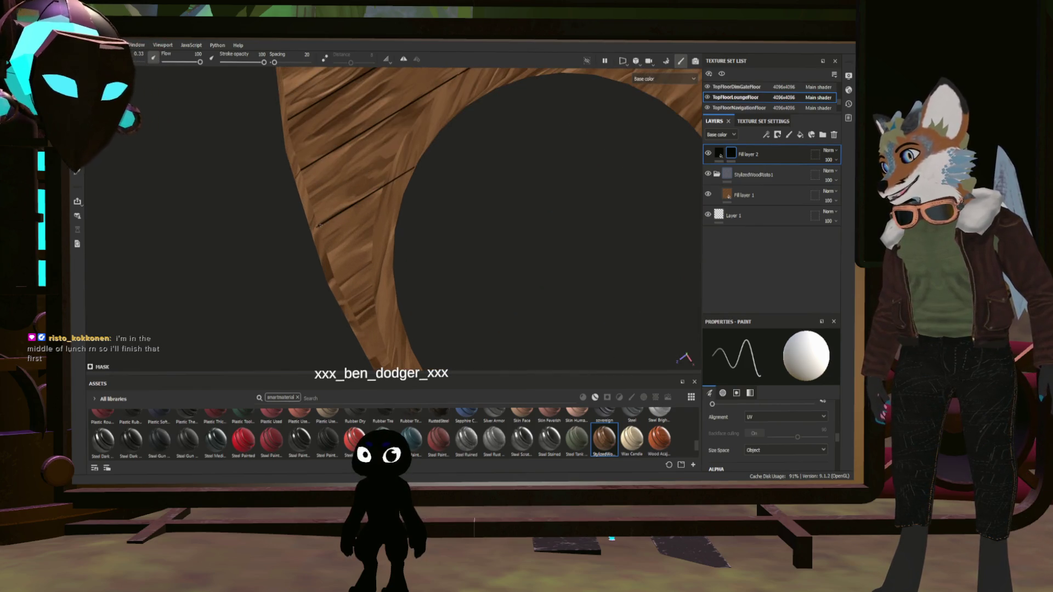
{"action": "scroll", "coordinate": [318, 225], "scroll_direction": "down", "scroll_amount": 3}
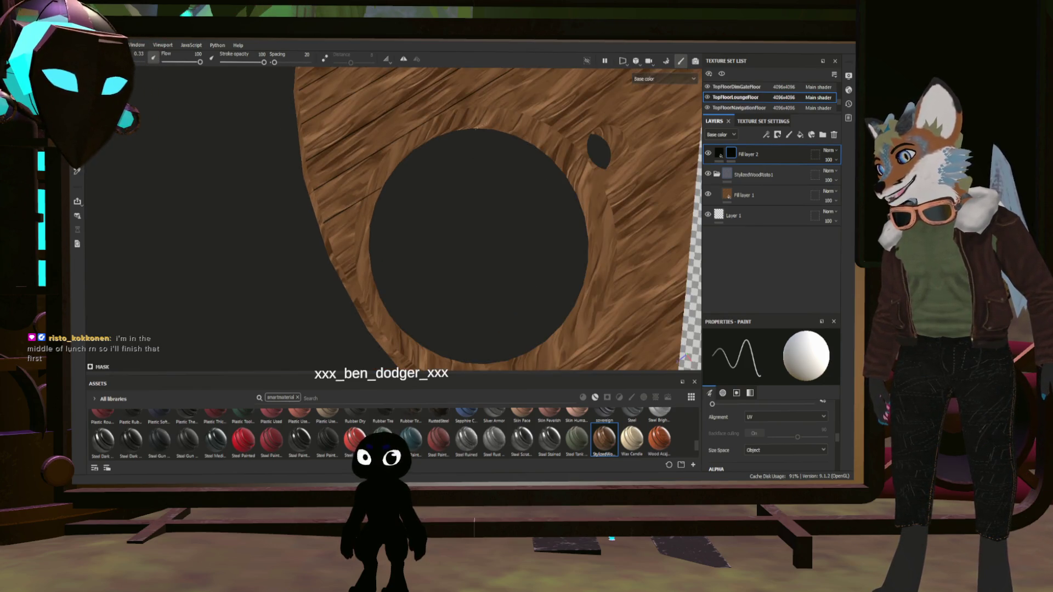
{"action": "left_click_drag", "start_coordinate": [318, 225], "coordinate": [321, 224], "text": "alt"}
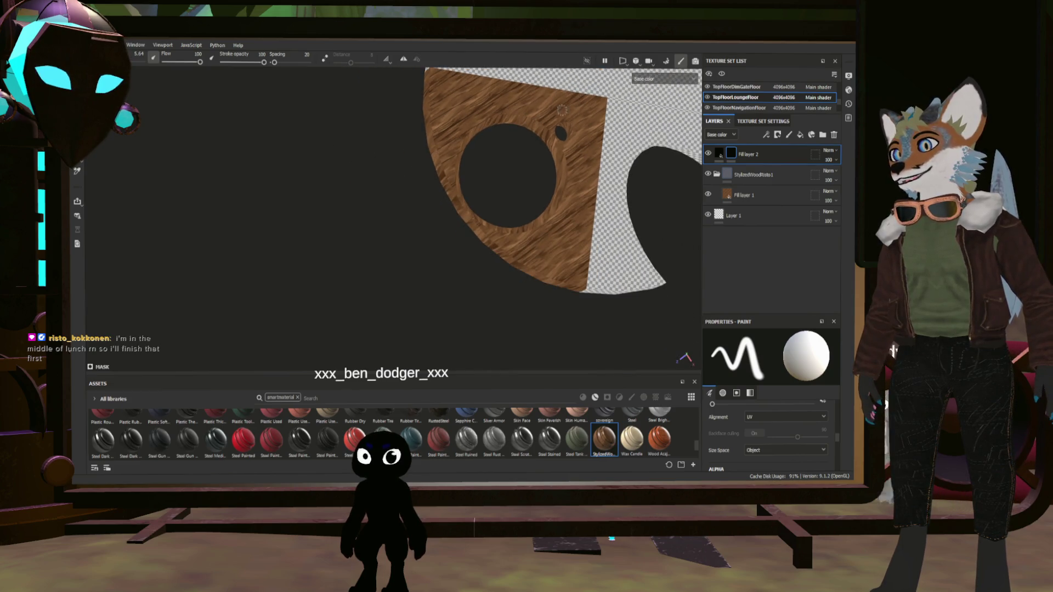
{"action": "scroll", "coordinate": [460, 245], "scroll_direction": "up", "scroll_amount": 6}
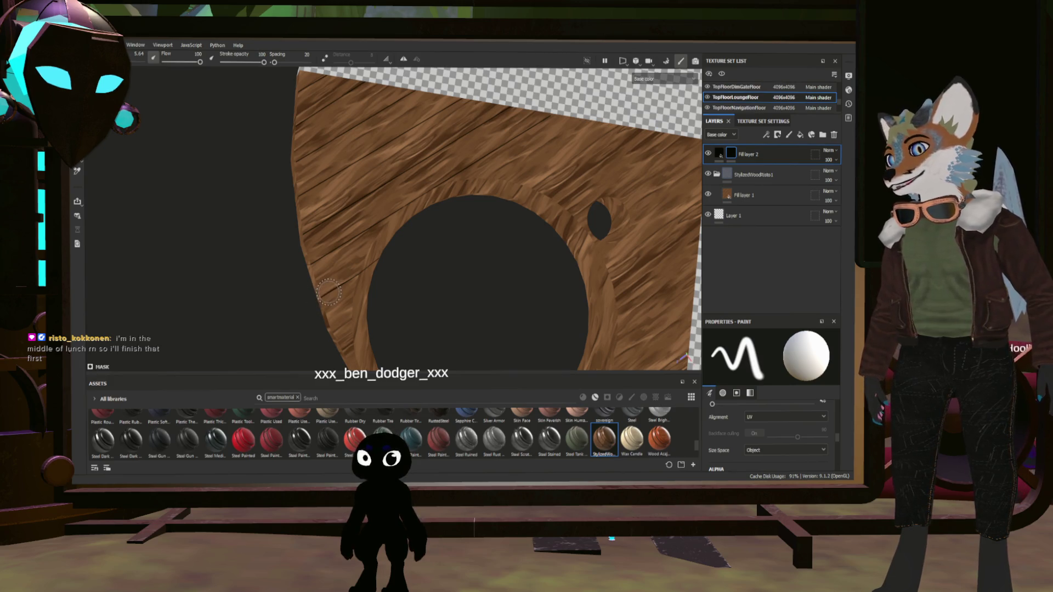
{"action": "right_click_drag", "start_coordinate": [356, 282], "coordinate": [307, 282], "text": "ctrl"}
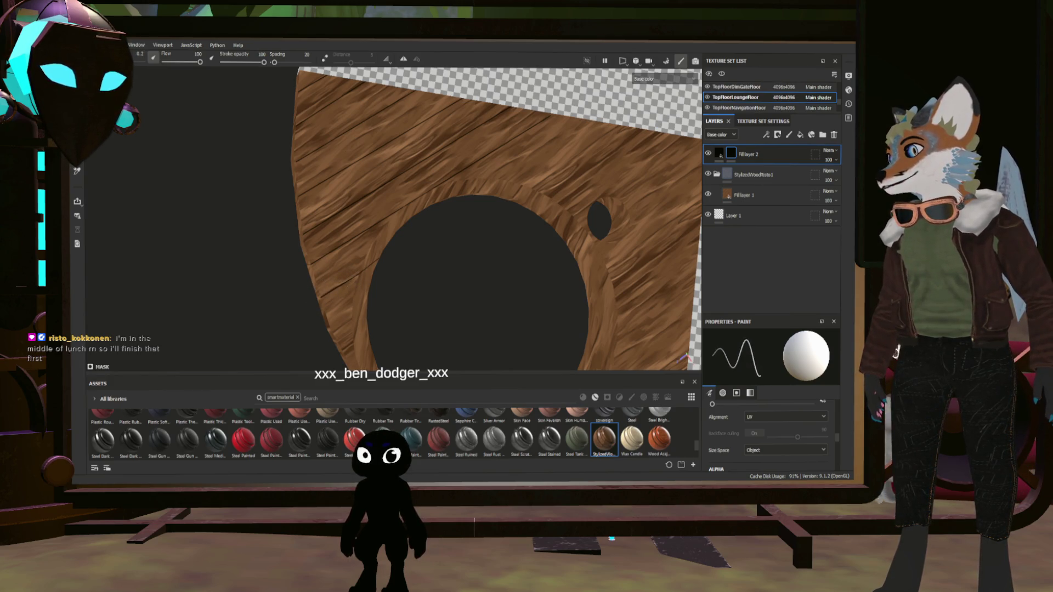
{"action": "key", "text": "bracketleft"}
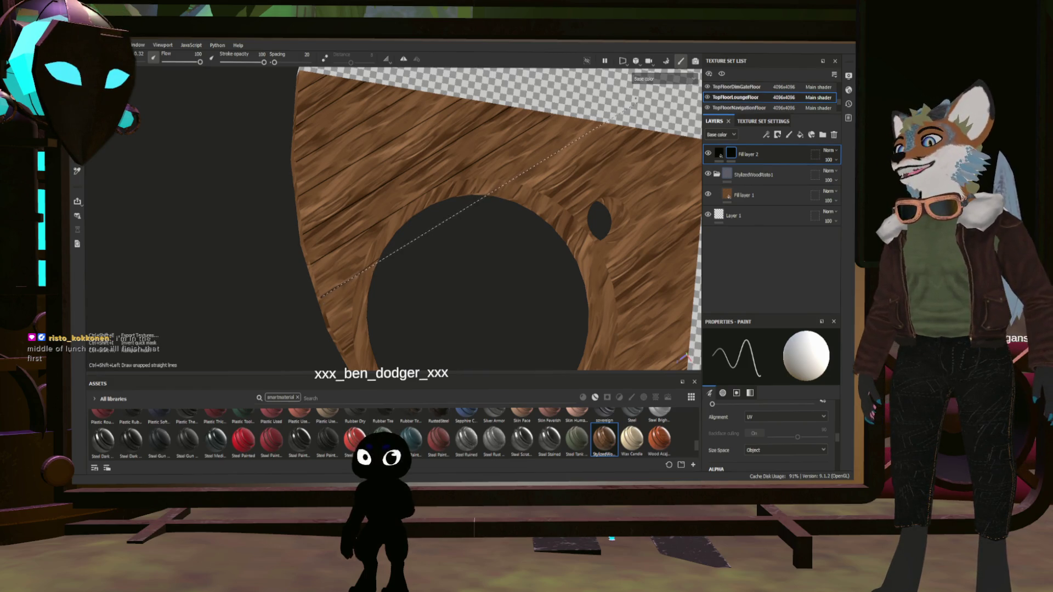
{"action": "scroll", "coordinate": [493, 219], "scroll_direction": "down", "scroll_amount": 3}
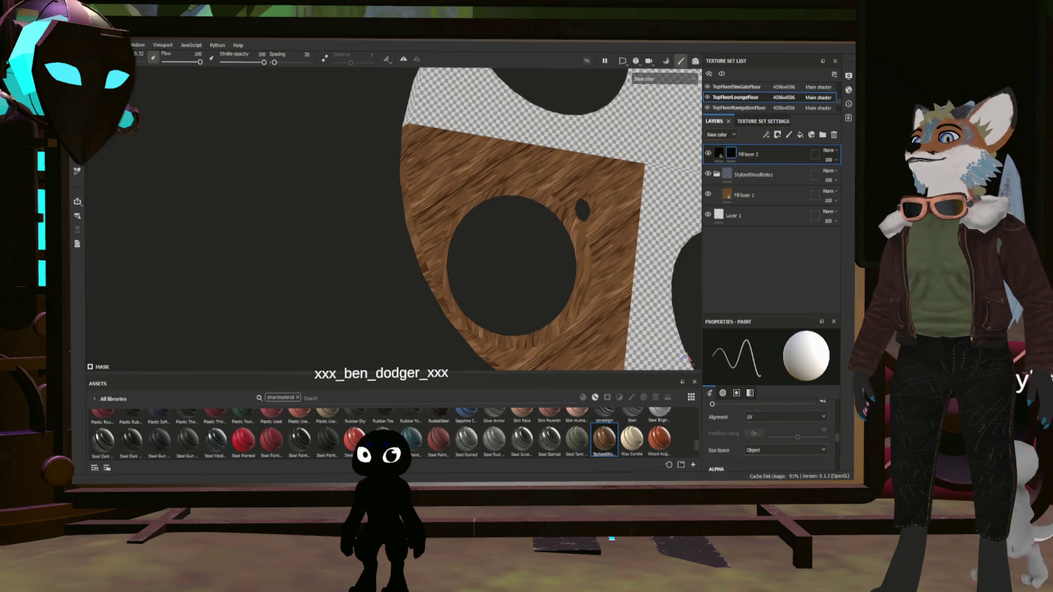
- Pan and orbit around the plank to frame the area near the large hole
{"action": "middle_click_drag", "start_coordinate": [525, 277], "coordinate": [484, 261]}
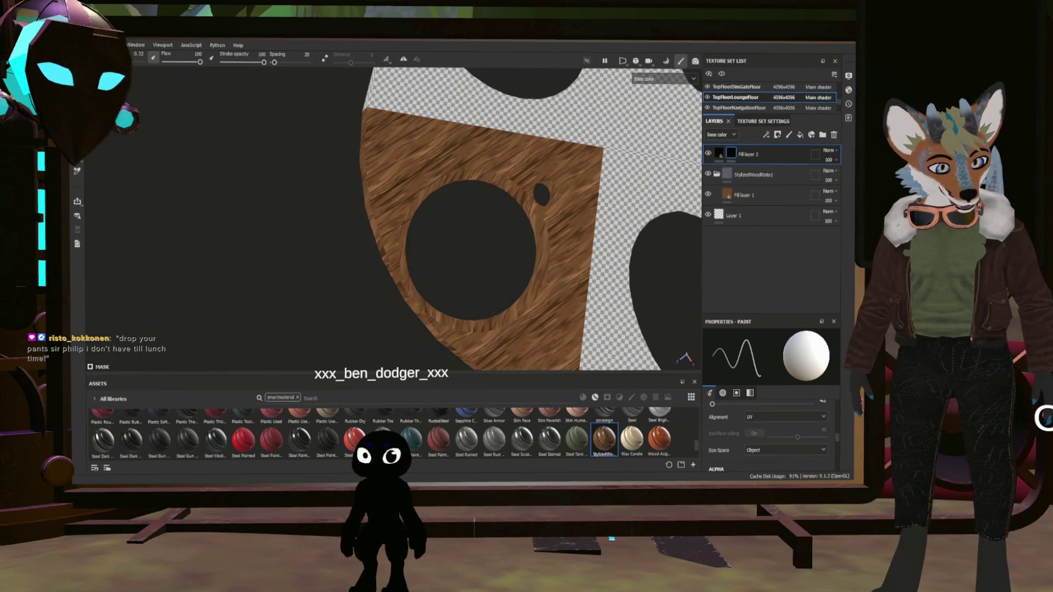
{"action": "mouse_move", "coordinate": [463, 321]}
{"action": "middle_mouse_down"}
{"action": "mouse_move", "coordinate": [415, 300]}
{"action": "mouse_move", "coordinate": [429, 282]}
{"action": "middle_mouse_up"}
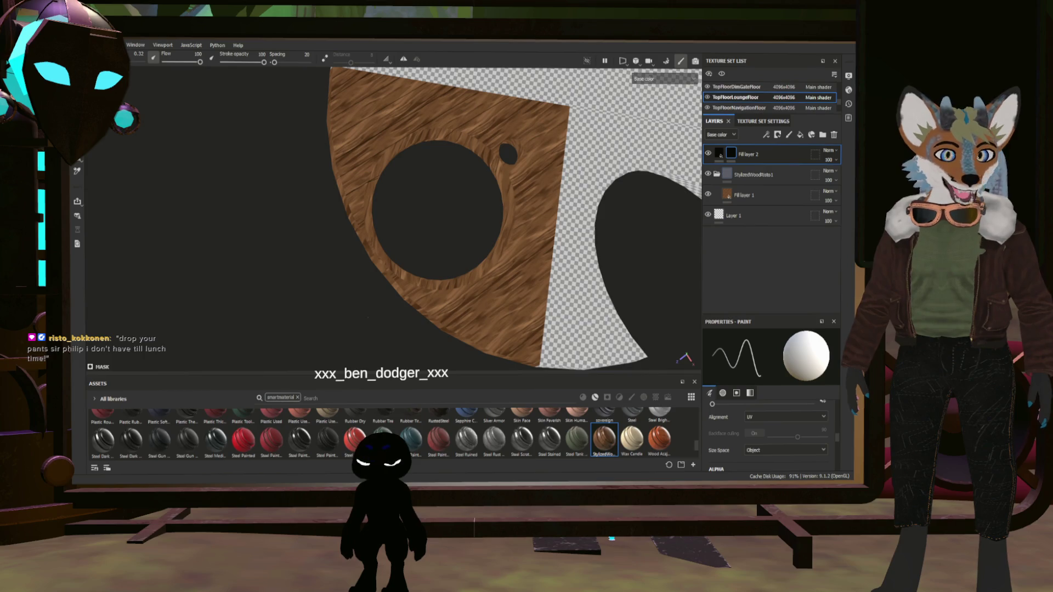
{"action": "scroll", "coordinate": [427, 284], "scroll_direction": "up", "scroll_amount": 2}
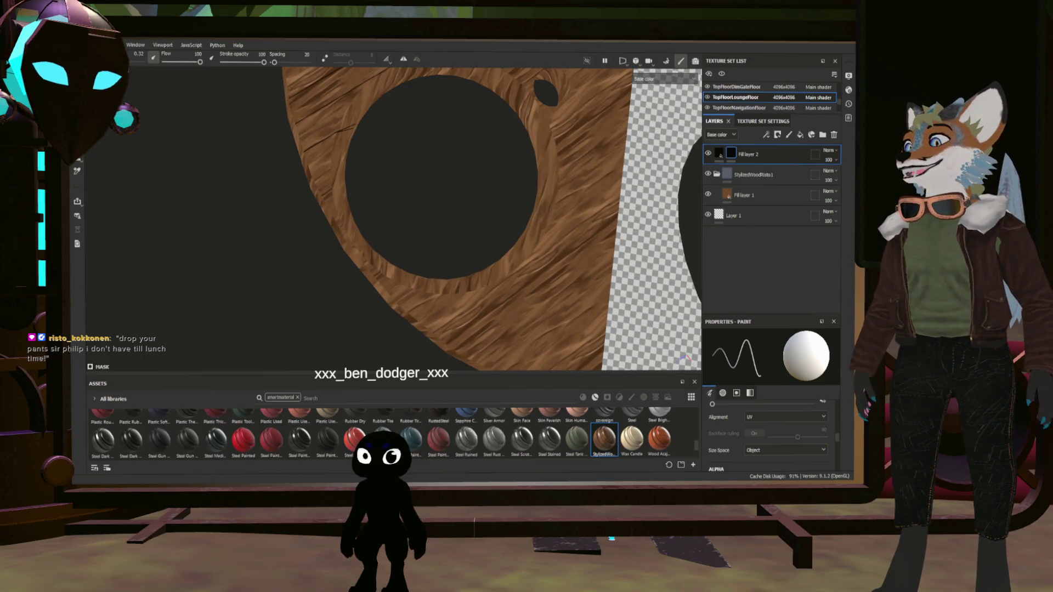
{"action": "middle_click_drag", "start_coordinate": [428, 284], "coordinate": [477, 353]}
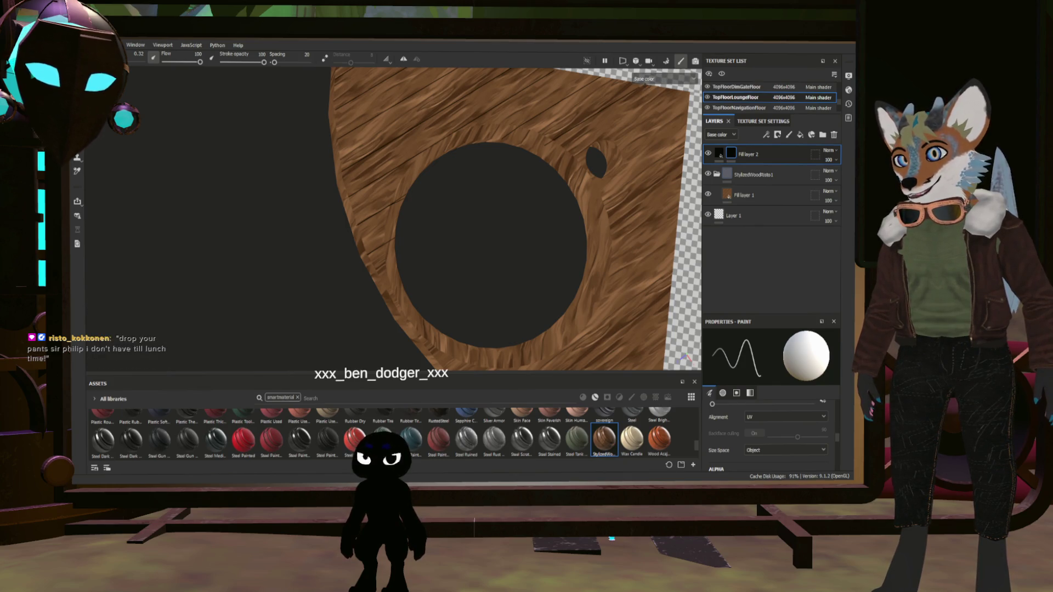
{"action": "scroll", "coordinate": [633, 77], "scroll_direction": "up", "scroll_amount": 10}
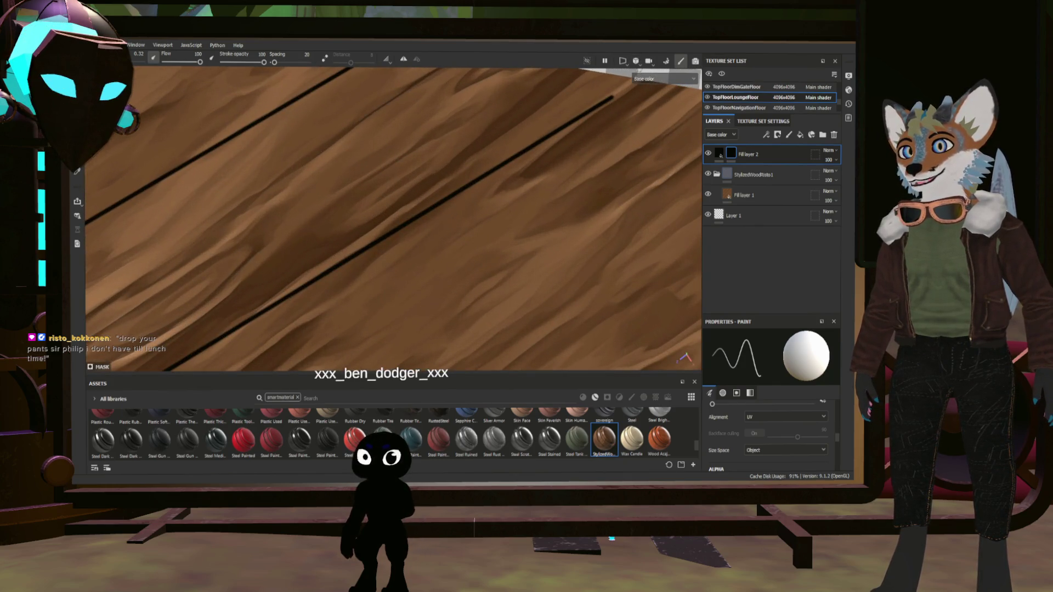
{"action": "scroll", "coordinate": [641, 85], "scroll_direction": "down", "scroll_amount": 8}
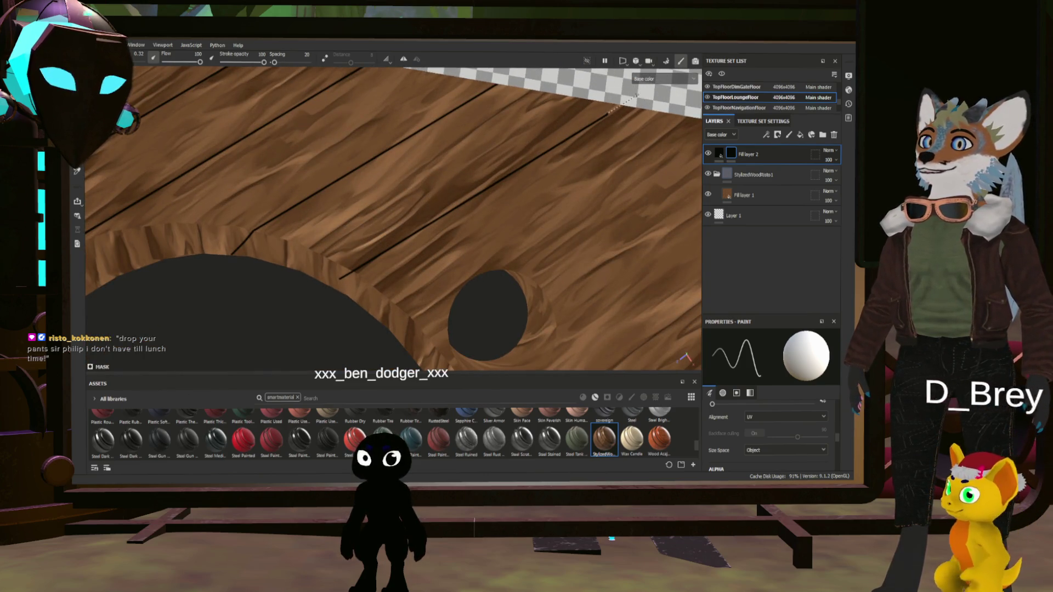
{"action": "left_click_drag", "start_coordinate": [607, 114], "coordinate": [499, 224], "text": "alt"}
{"action": "middle_click_drag", "start_coordinate": [498, 222], "coordinate": [447, 260], "text": "alt"}
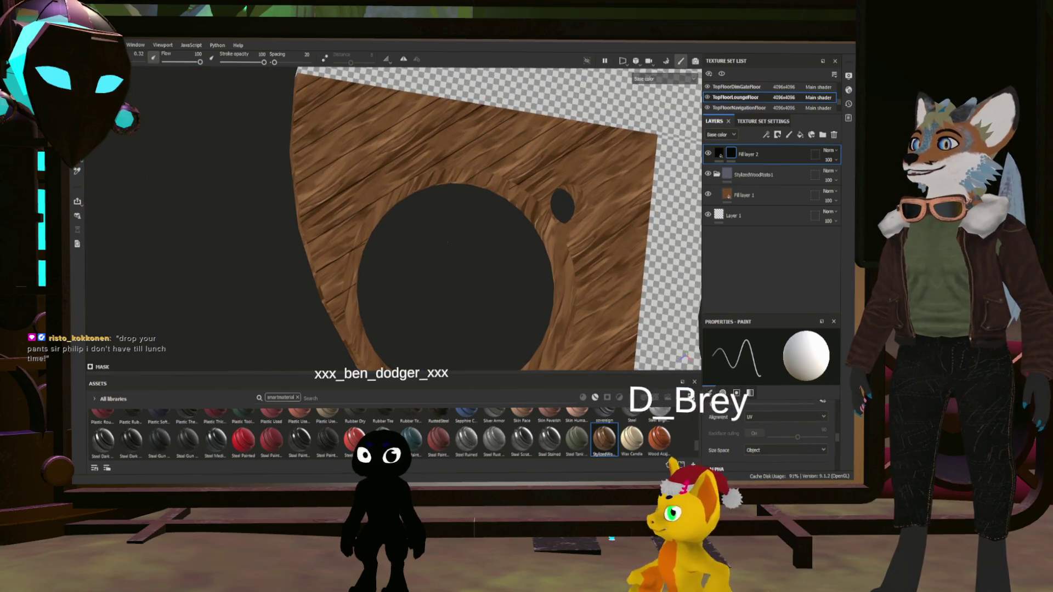
{"action": "scroll", "coordinate": [416, 220], "scroll_direction": "up", "scroll_amount": 3}
{"action": "mouse_move", "coordinate": [415, 220]}
{"action": "left_mouse_down", "text": "alt"}
{"action": "mouse_move", "coordinate": [433, 236]}
{"action": "mouse_move", "coordinate": [421, 253]}
{"action": "left_mouse_up", "text": "alt"}
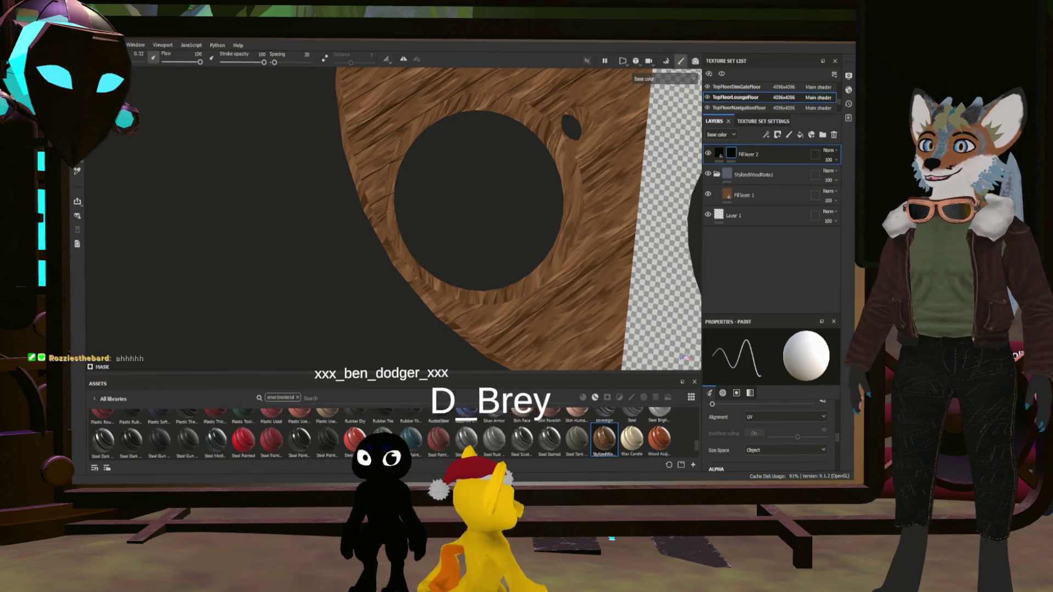
{"action": "scroll", "coordinate": [384, 250], "scroll_direction": "up", "scroll_amount": 5}
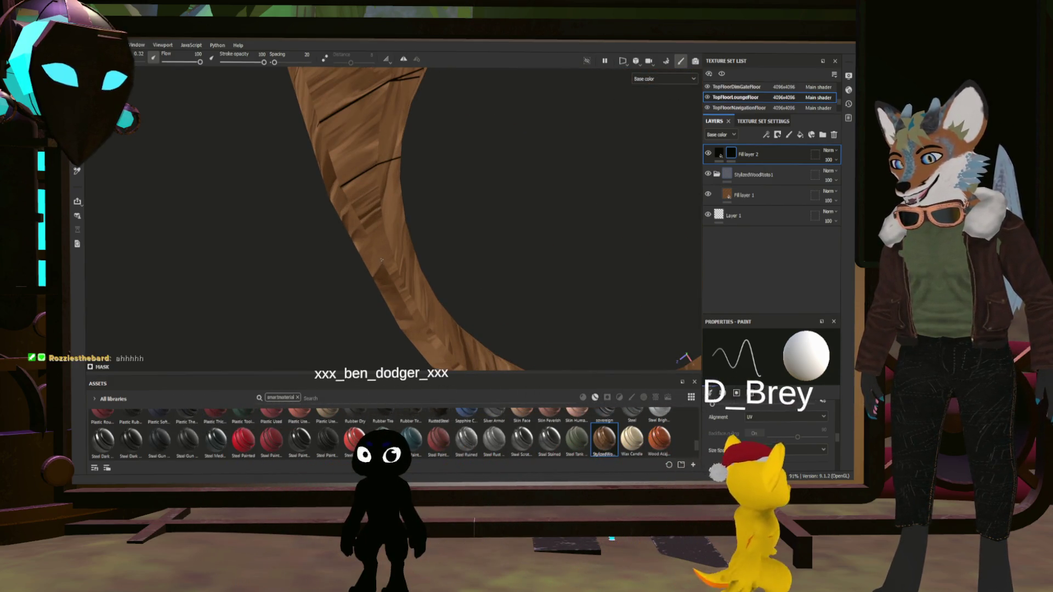
{"action": "scroll", "coordinate": [377, 248], "scroll_direction": "down", "scroll_amount": 5}
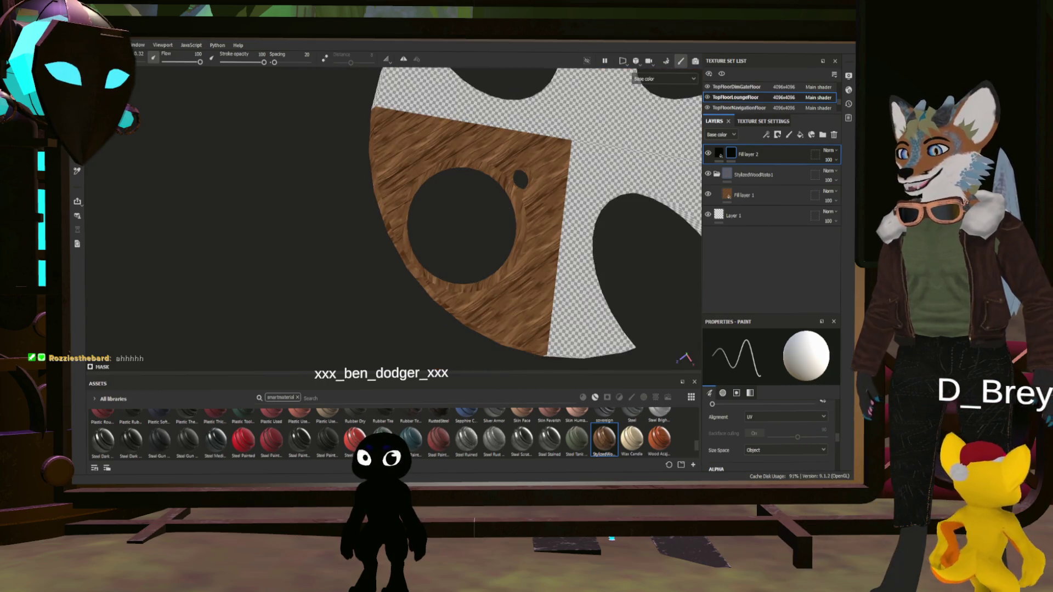
{"action": "scroll", "coordinate": [376, 248], "scroll_direction": "up", "scroll_amount": 3}
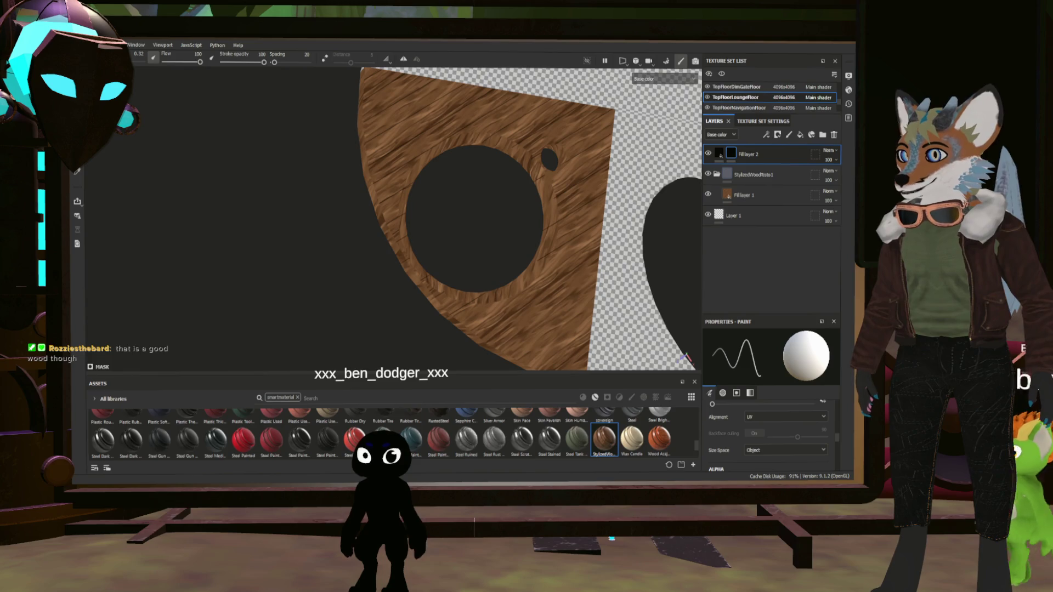
{"action": "key", "text": "ctrl+shift"}
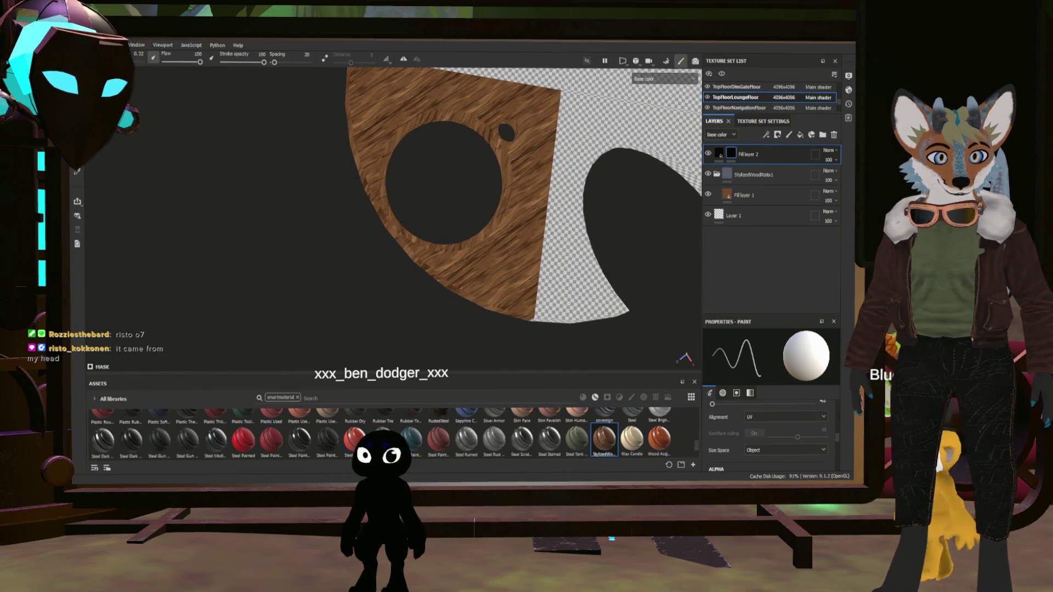
{"action": "scroll", "coordinate": [479, 279], "scroll_direction": "up", "scroll_amount": 3}
{"action": "middle_click_drag", "start_coordinate": [480, 219], "coordinate": [364, 220]}
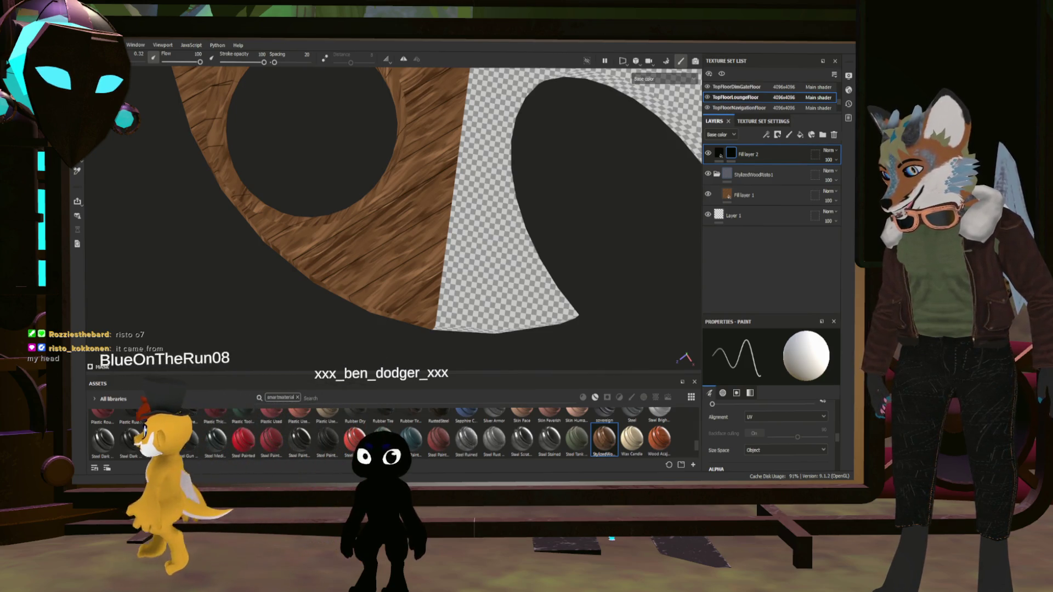
{"action": "left_click_drag", "start_coordinate": [384, 219], "coordinate": [291, 198], "text": "alt"}
{"action": "scroll", "coordinate": [384, 219], "scroll_direction": "up", "scroll_amount": 3}
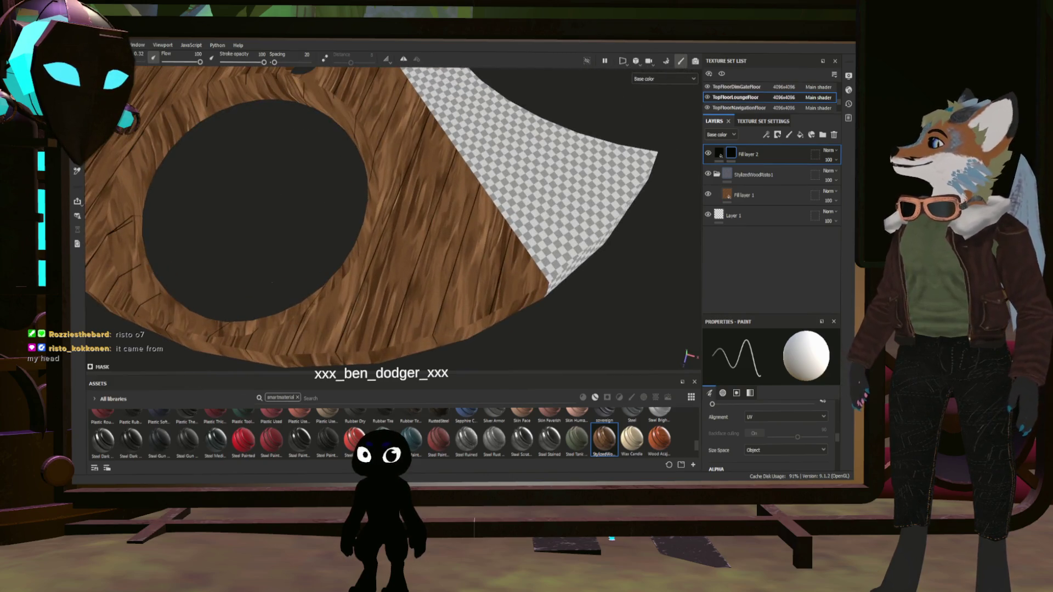
{"action": "scroll", "coordinate": [384, 219], "scroll_direction": "up", "scroll_amount": 3}
{"action": "scroll", "coordinate": [384, 219], "scroll_direction": "down", "scroll_amount": 5}
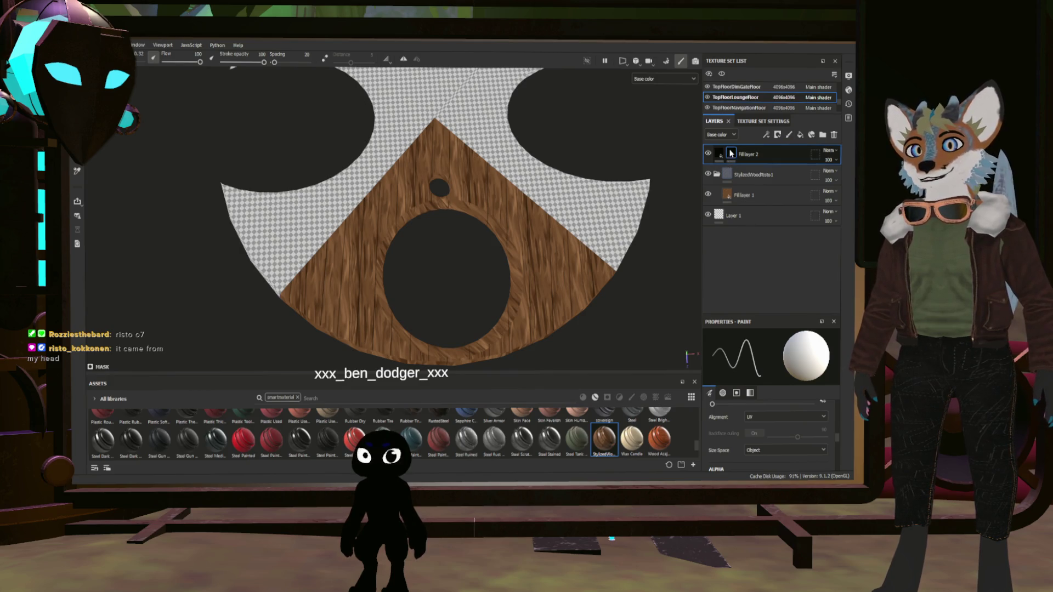
- Move Fill layer 2 below the StylizedWoodRisto1 folder and duplicate it with Ctrl+D
{"action": "double_click", "coordinate": [754, 156]}
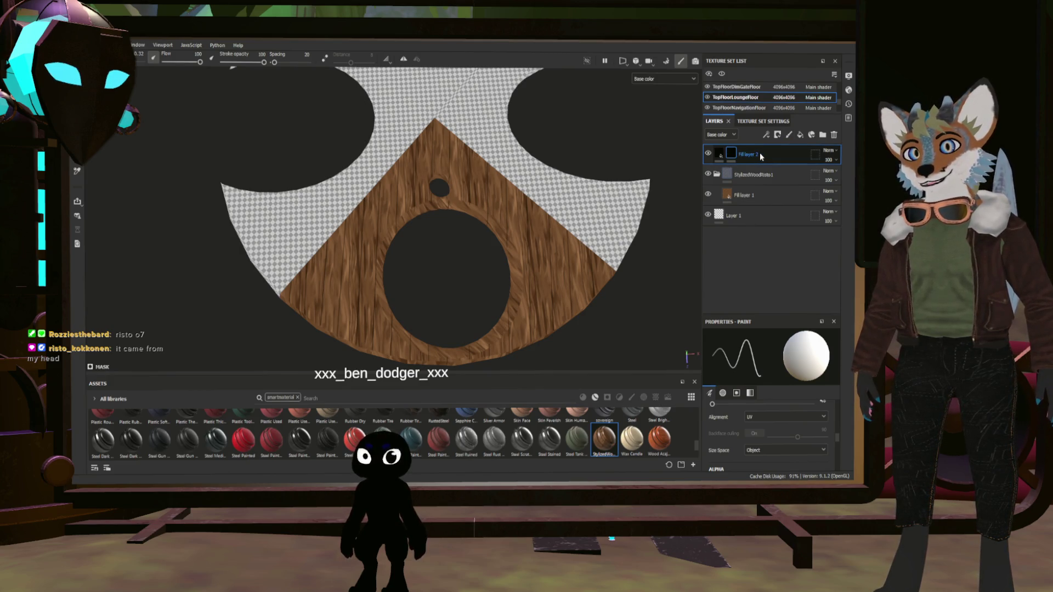
{"action": "left_click_drag", "start_coordinate": [760, 157], "coordinate": [755, 181]}
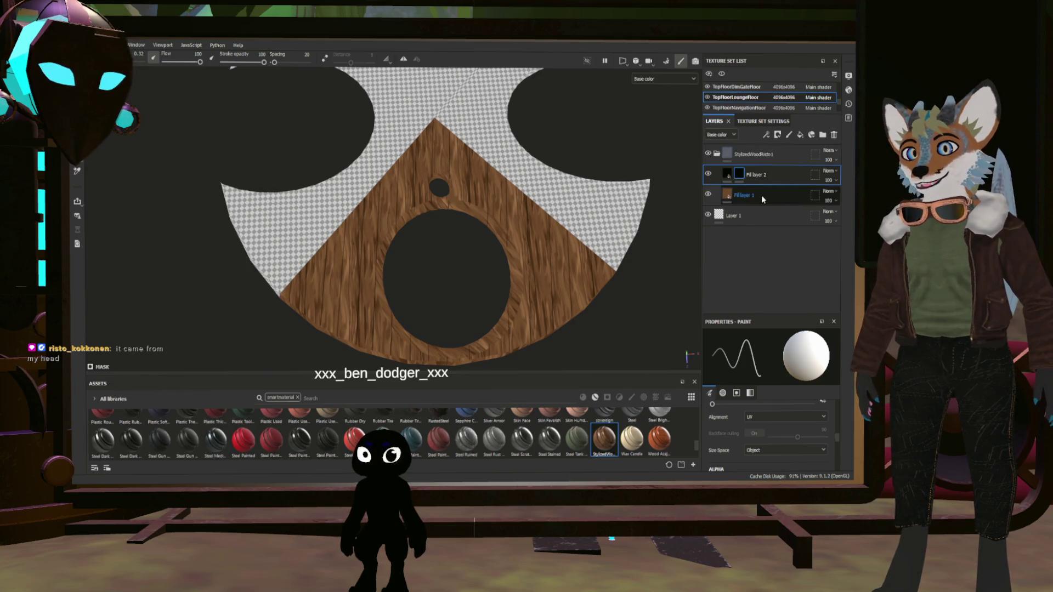
{"action": "left_click", "coordinate": [762, 196]}
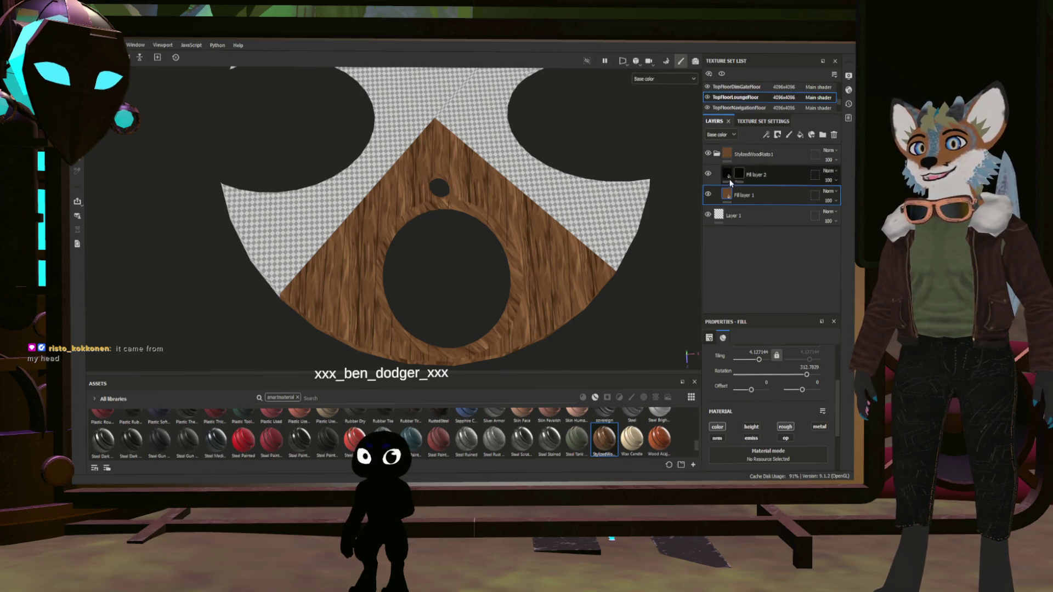
{"action": "left_click", "coordinate": [774, 177]}
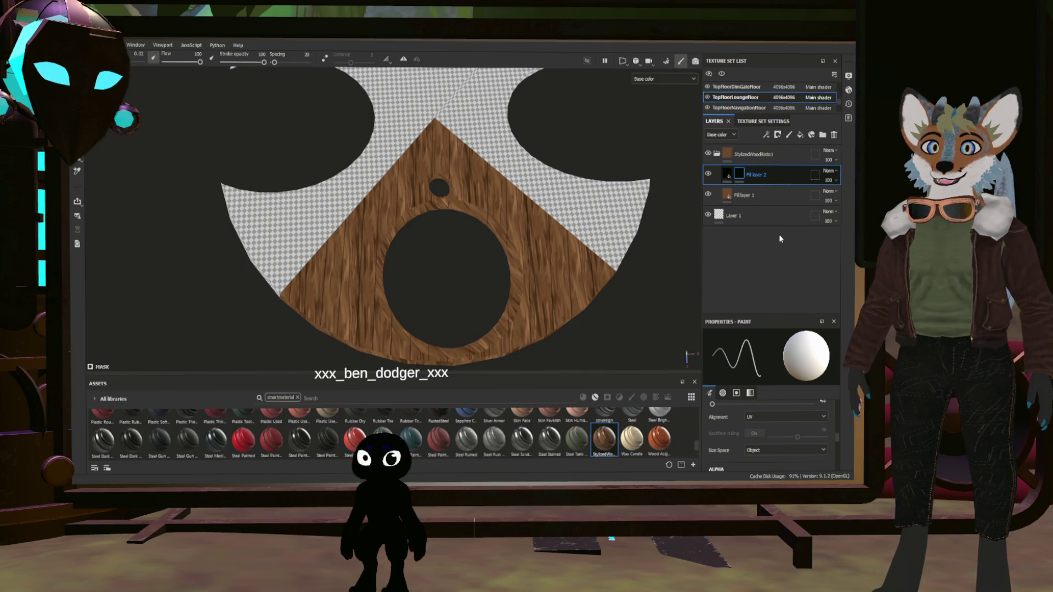
{"action": "key", "text": "ctrl+d"}
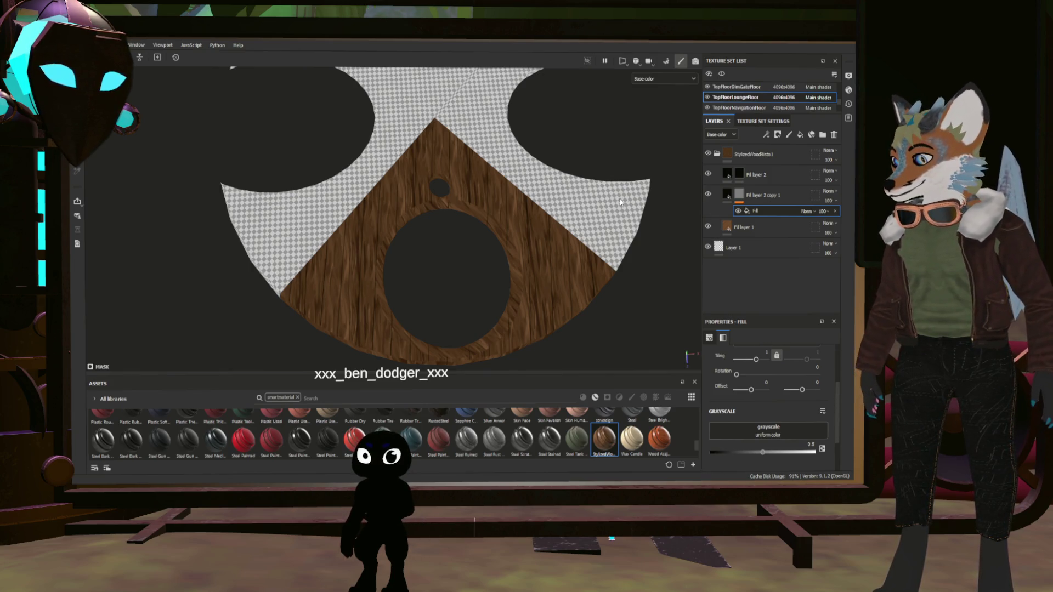
- Use the TopFloorLoungeFloor Ambient Occlusion map in the mask fill and show the 2D/3D split view
{"action": "key", "text": "ctrl+z"}
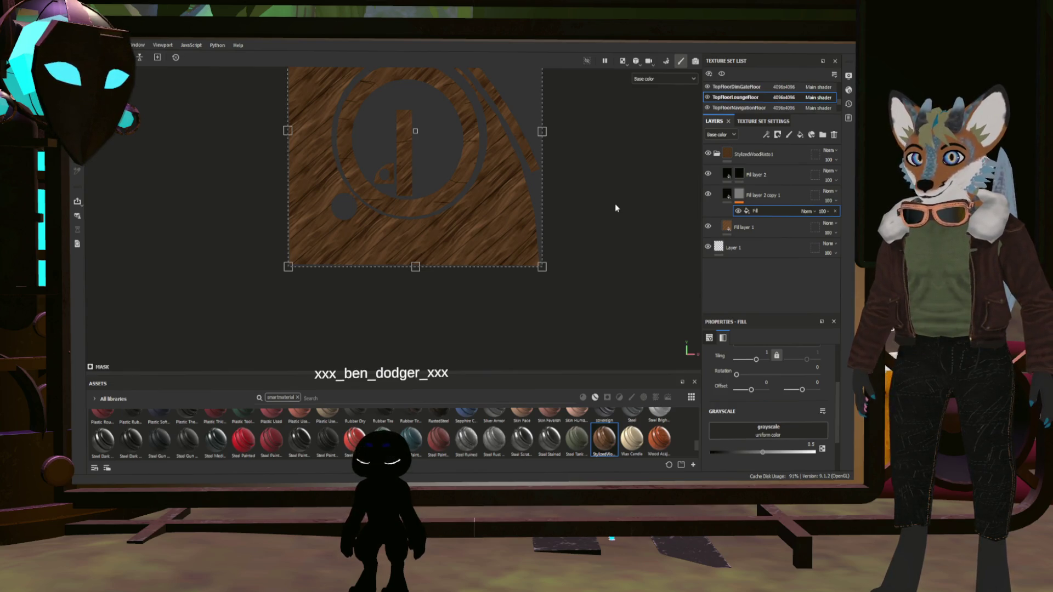
{"action": "key", "text": "ctrl+y"}
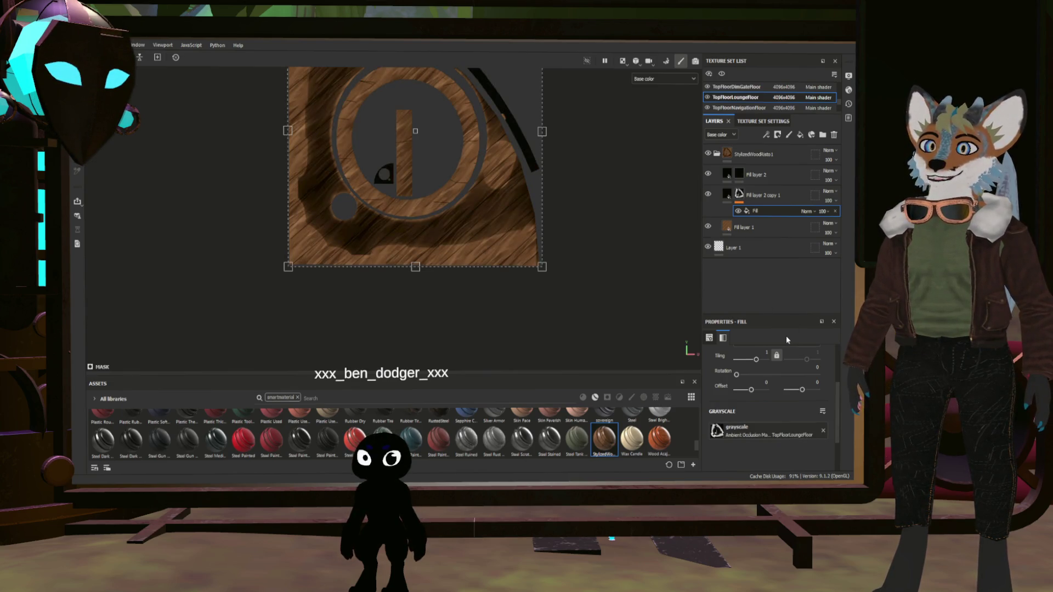
{"action": "key", "text": "F1"}
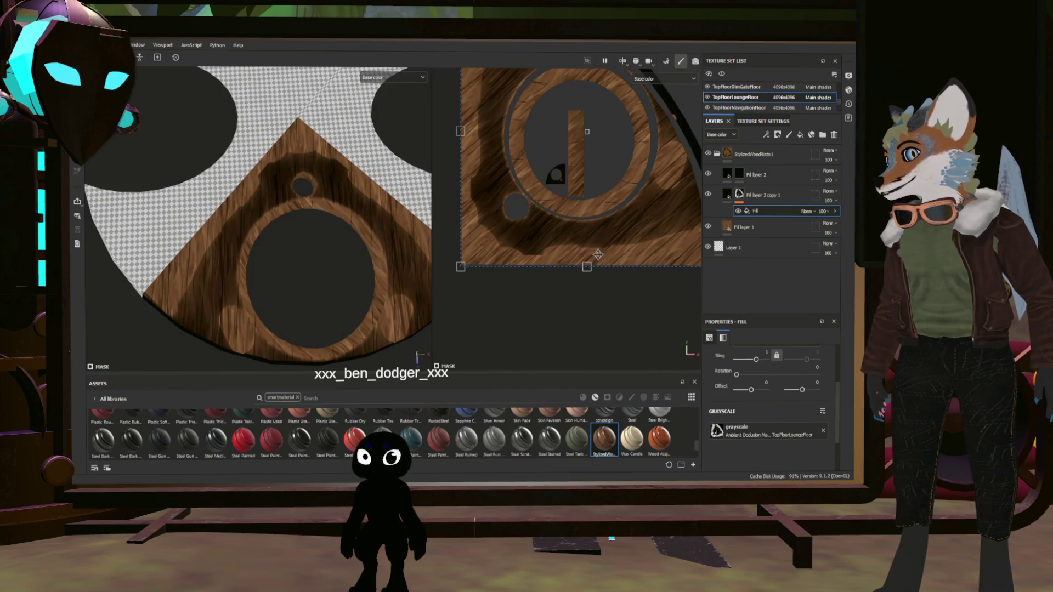
- Add a Levels adjustment to Fill layer 2 copy 1's mask
{"action": "scroll", "coordinate": [758, 382], "scroll_direction": "up", "scroll_amount": 3}
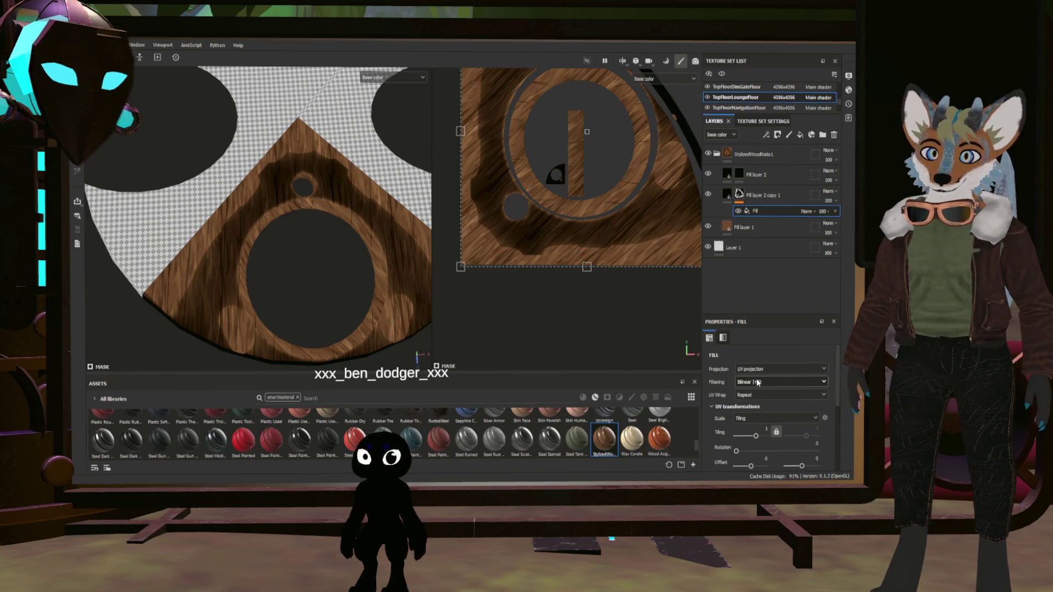
{"action": "scroll", "coordinate": [758, 383], "scroll_direction": "down", "scroll_amount": 1}
{"action": "scroll", "coordinate": [757, 383], "scroll_direction": "up", "scroll_amount": 1}
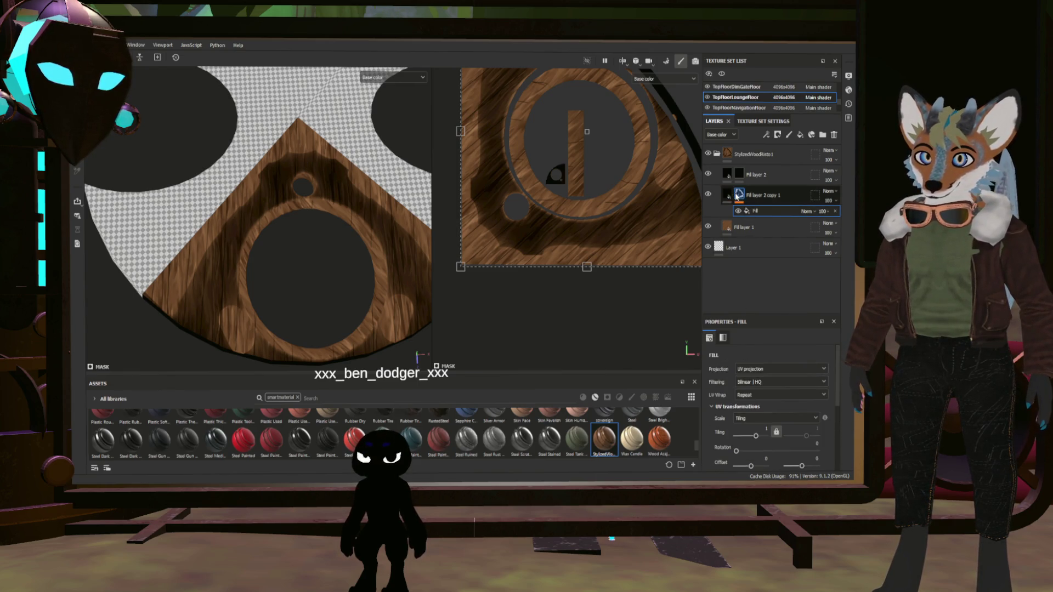
{"action": "left_click", "coordinate": [738, 196]}
{"action": "left_click", "coordinate": [766, 134]}
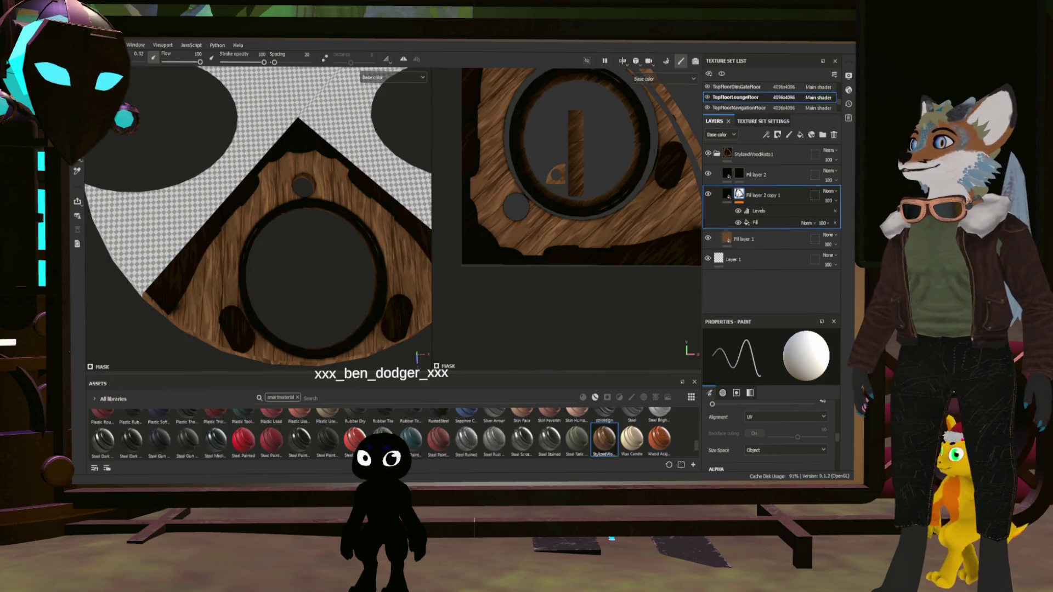
- Change Fill layer 2 copy 1's blend mode from Normal to Multiply and orbit to check the darkening
{"action": "scroll", "coordinate": [258, 219], "scroll_direction": "up", "scroll_amount": 3}
{"action": "scroll", "coordinate": [281, 305], "scroll_direction": "down", "scroll_amount": 2}
{"action": "left_click_drag", "start_coordinate": [281, 305], "coordinate": [285, 258], "text": "alt"}
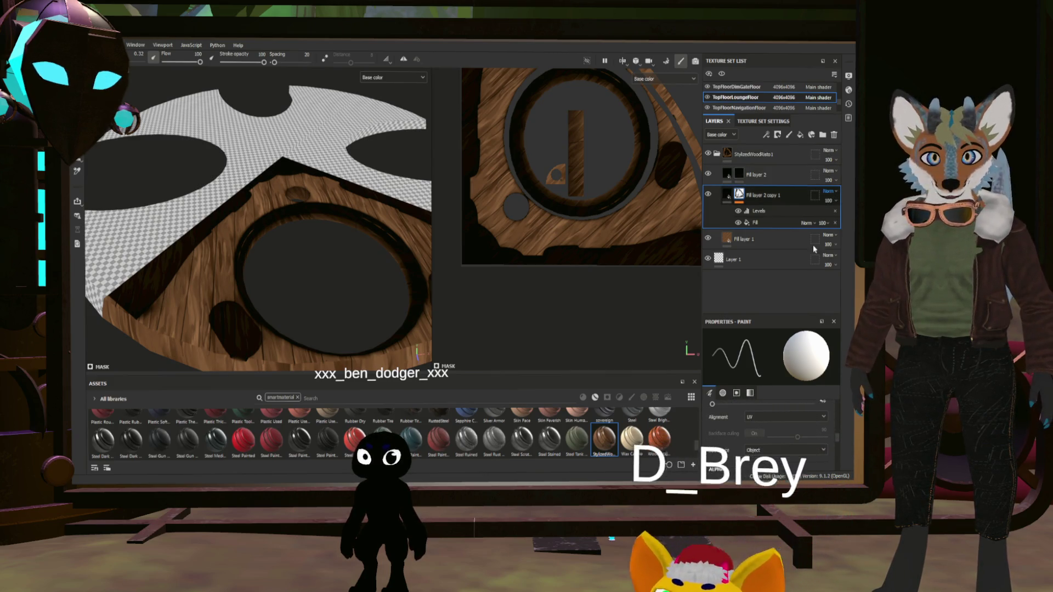
{"action": "left_click", "coordinate": [830, 195]}
{"action": "left_click", "coordinate": [822, 239]}
{"action": "mouse_move", "coordinate": [341, 257]}
{"action": "left_mouse_down", "text": "alt"}
{"action": "mouse_move", "coordinate": [355, 281]}
{"action": "mouse_move", "coordinate": [376, 228]}
{"action": "mouse_move", "coordinate": [342, 229]}
{"action": "mouse_move", "coordinate": [364, 278]}
{"action": "mouse_move", "coordinate": [285, 265]}
{"action": "mouse_move", "coordinate": [159, 274]}
{"action": "mouse_move", "coordinate": [159, 264]}
{"action": "left_mouse_up", "text": "alt"}
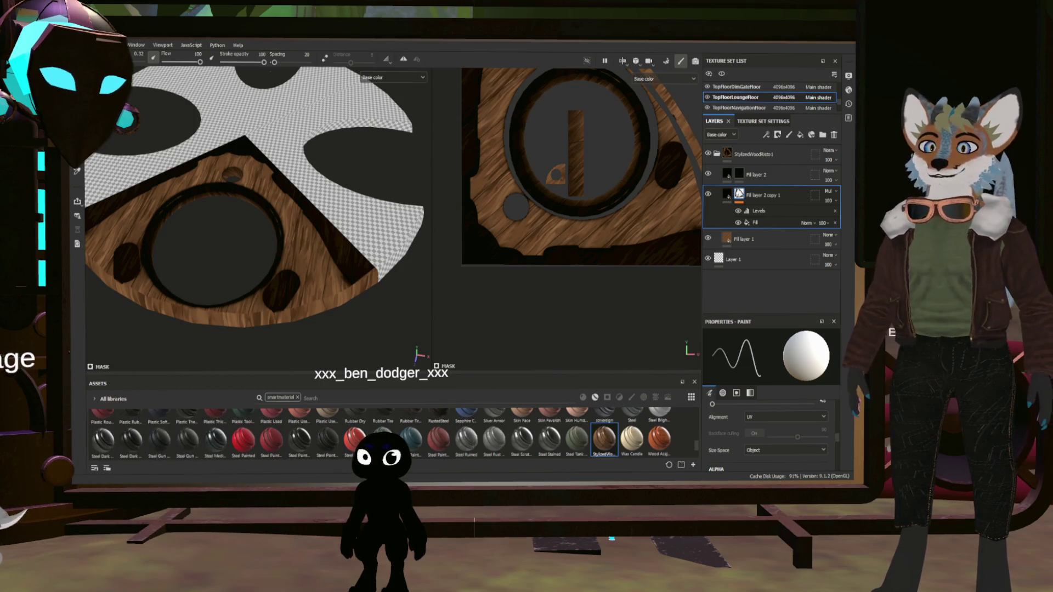
{"action": "scroll", "coordinate": [312, 271], "scroll_direction": "up", "scroll_amount": 5}
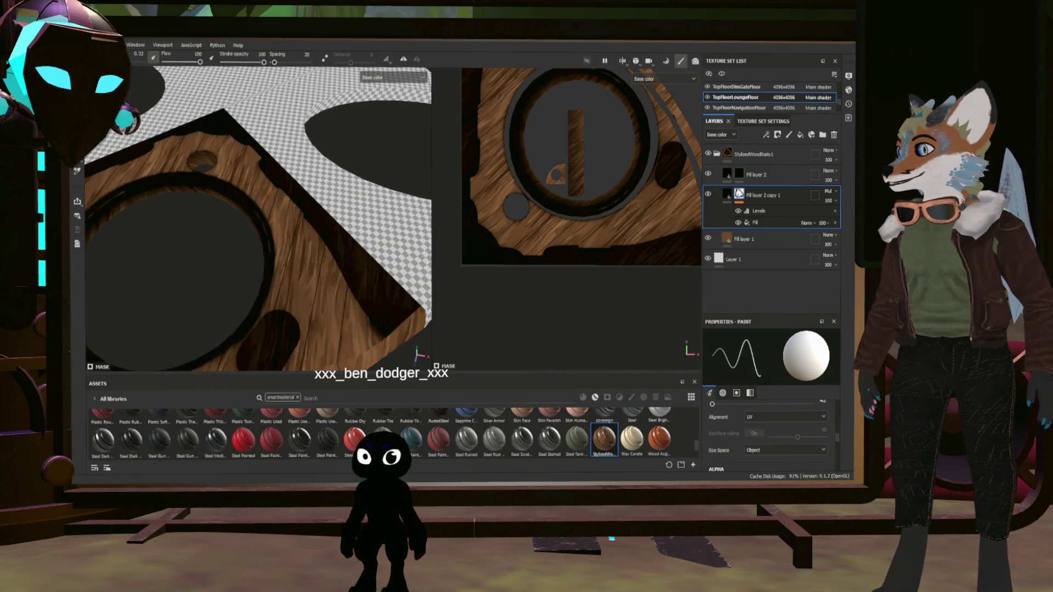
{"action": "left_click_drag", "start_coordinate": [290, 257], "coordinate": [375, 287], "text": "alt"}
- Select Fill layer 2 and frame the whole wooden arch in view
{"action": "left_click", "coordinate": [739, 179]}
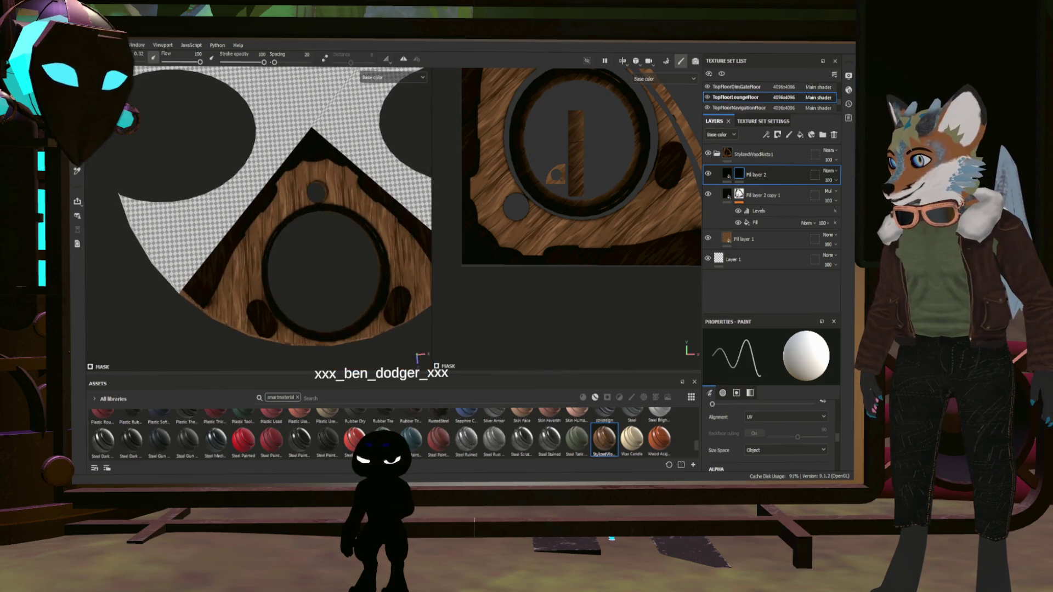
{"action": "scroll", "coordinate": [236, 283], "scroll_direction": "up", "scroll_amount": 5}
{"action": "left_click_drag", "start_coordinate": [216, 310], "coordinate": [226, 241], "text": "alt"}
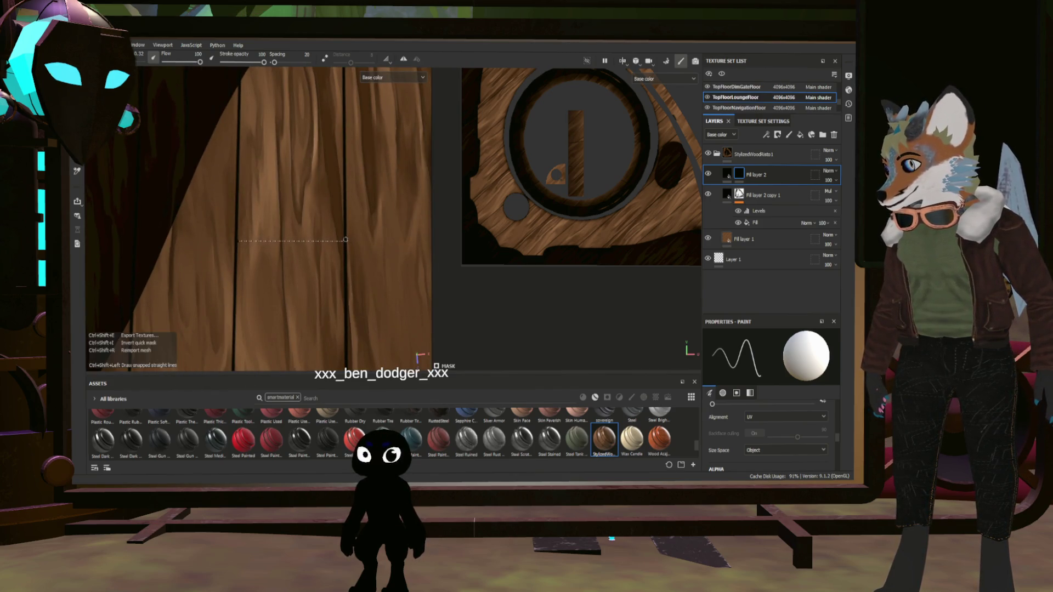
{"action": "left_click_drag", "start_coordinate": [350, 239], "coordinate": [354, 205], "text": "alt"}
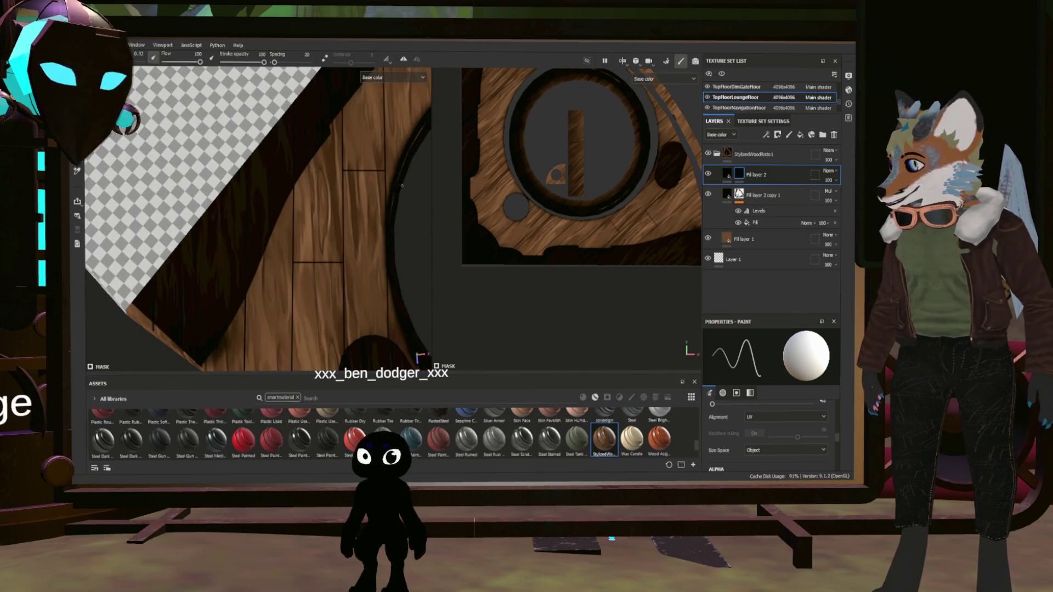
{"action": "mouse_move", "coordinate": [359, 171]}
{"action": "left_mouse_down", "text": "alt"}
{"action": "mouse_move", "coordinate": [341, 228]}
{"action": "mouse_move", "coordinate": [318, 250]}
{"action": "left_mouse_up", "text": "alt"}
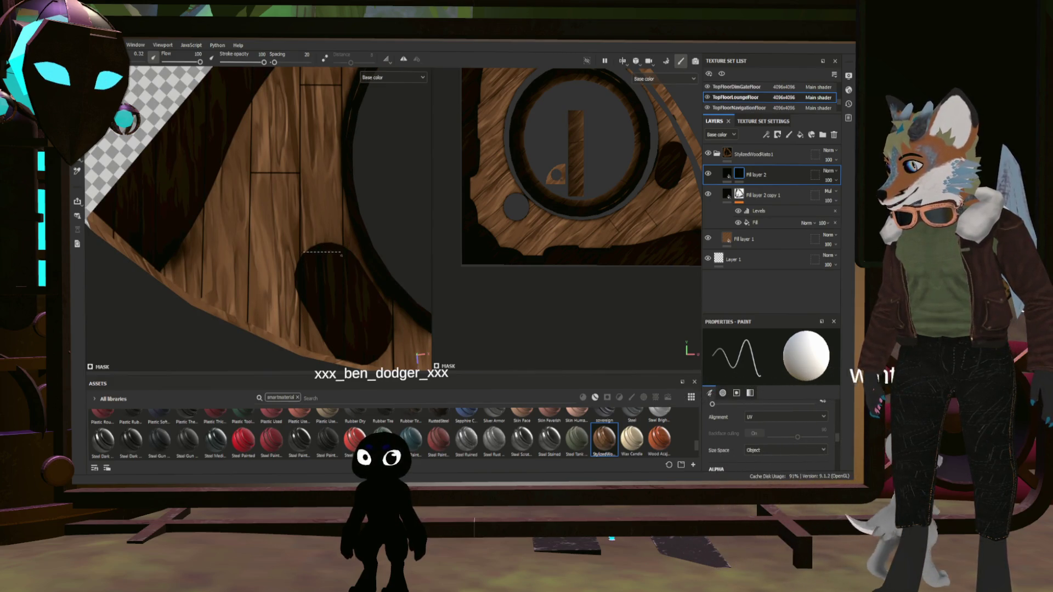
{"action": "mouse_move", "coordinate": [318, 249]}
{"action": "left_mouse_down", "text": "alt"}
{"action": "mouse_move", "coordinate": [298, 248]}
{"action": "mouse_move", "coordinate": [316, 243]}
{"action": "left_mouse_up", "text": "alt"}
{"action": "scroll", "coordinate": [316, 243], "scroll_direction": "up", "scroll_amount": 3}
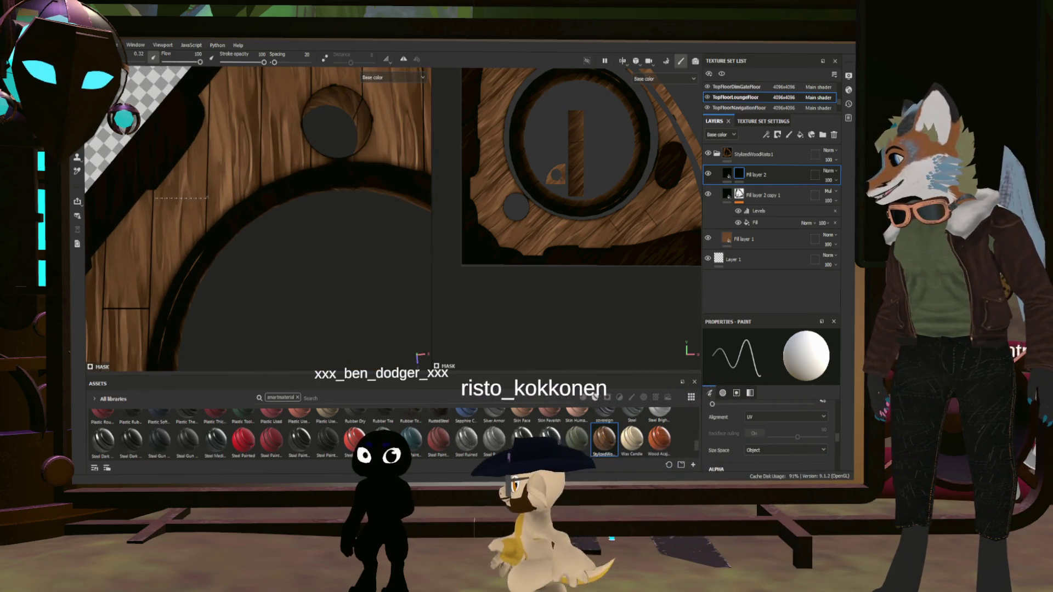
{"action": "scroll", "coordinate": [212, 198], "scroll_direction": "up", "scroll_amount": 2}
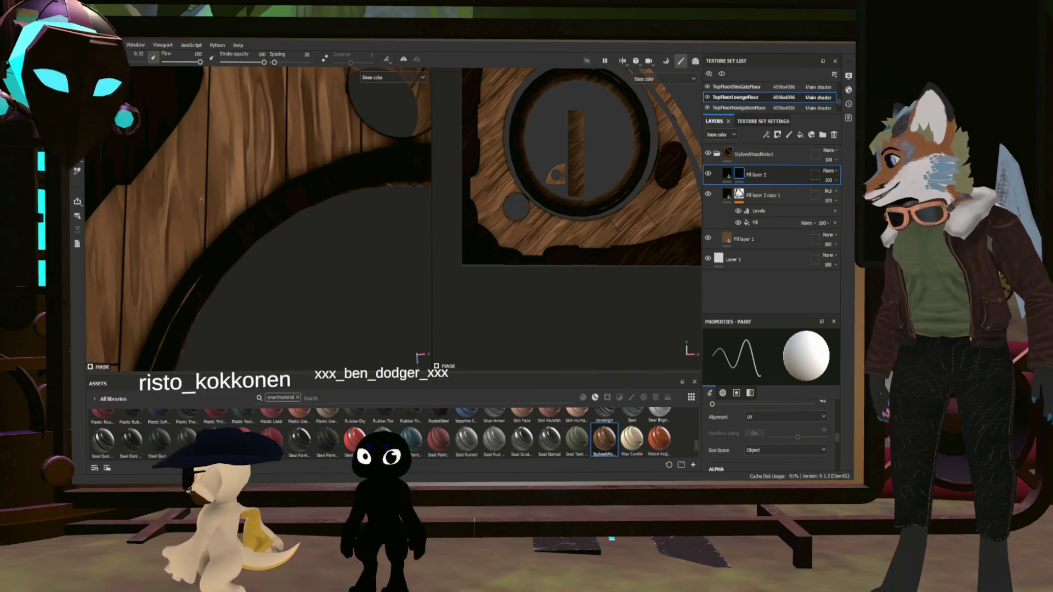
{"action": "scroll", "coordinate": [213, 175], "scroll_direction": "down", "scroll_amount": 3}
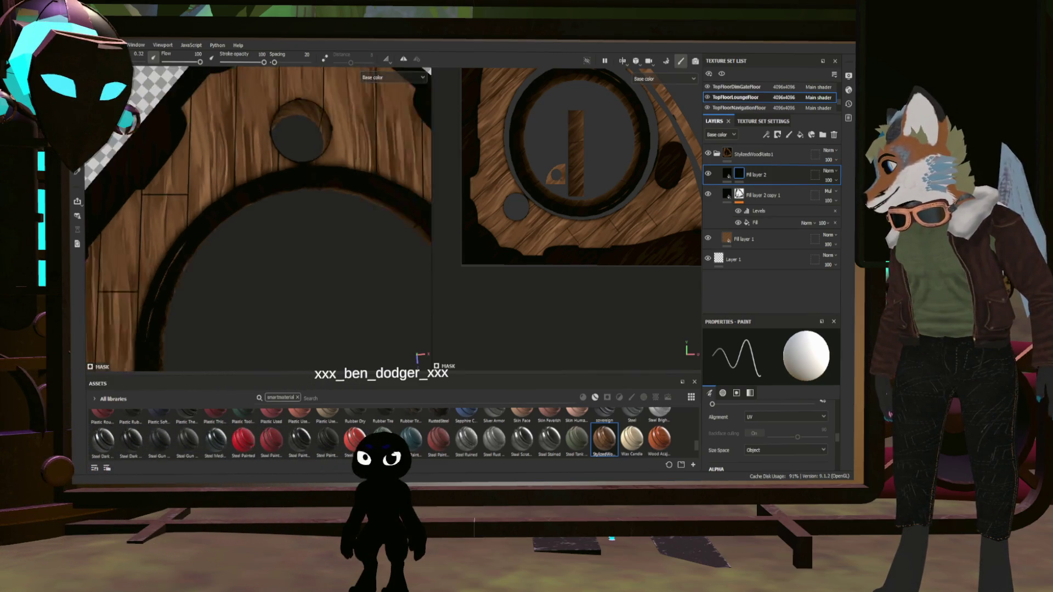
{"action": "middle_click_drag", "start_coordinate": [214, 176], "coordinate": [249, 223]}
{"action": "scroll", "coordinate": [250, 224], "scroll_direction": "up", "scroll_amount": 2}
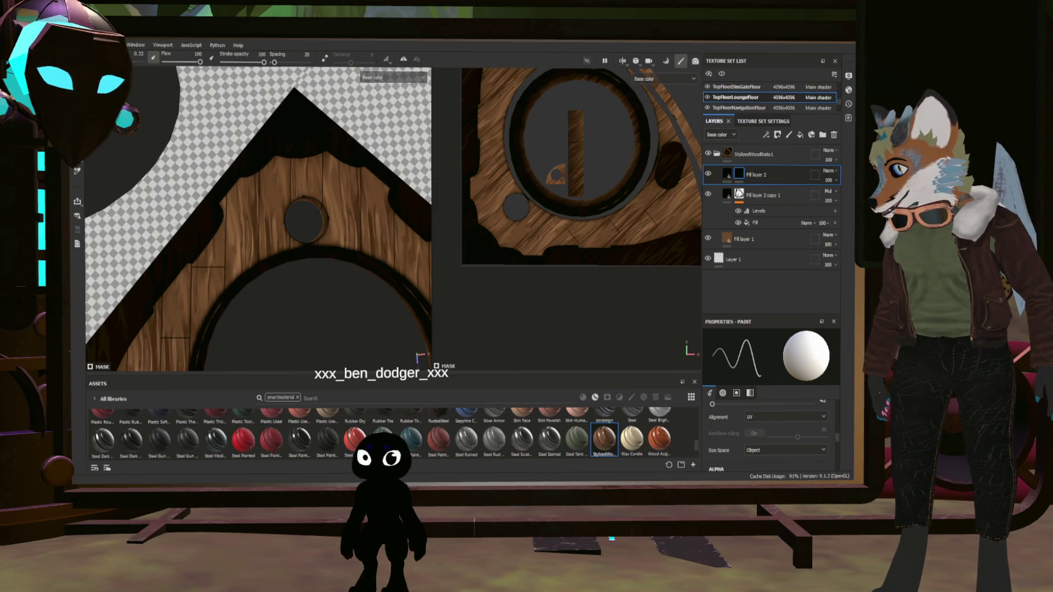
{"action": "scroll", "coordinate": [216, 216], "scroll_direction": "up", "scroll_amount": 2}
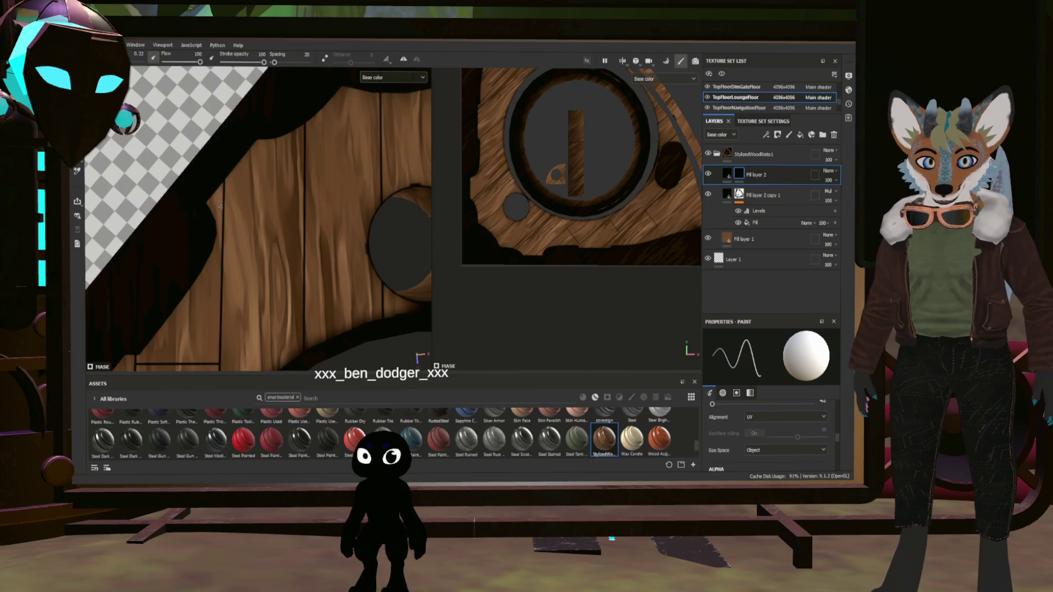
{"action": "scroll", "coordinate": [215, 216], "scroll_direction": "up", "scroll_amount": 1}
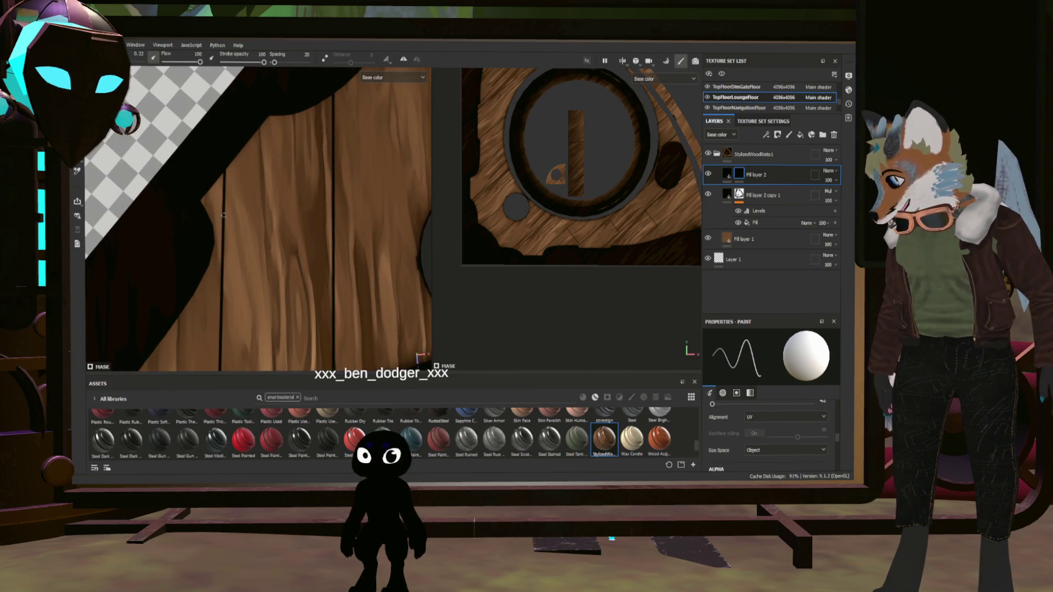
- Paint straight dark seam lines between the planks
{"action": "key", "text": "ctrl"}
{"action": "scroll", "coordinate": [333, 220], "scroll_direction": "down", "scroll_amount": 4}
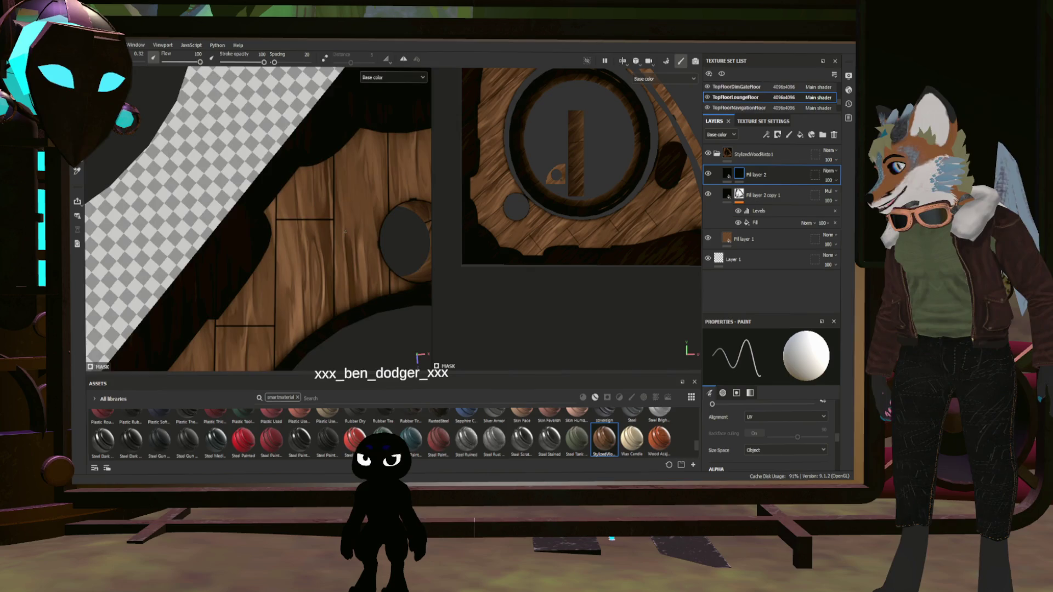
{"action": "scroll", "coordinate": [250, 245], "scroll_direction": "up", "scroll_amount": 3}
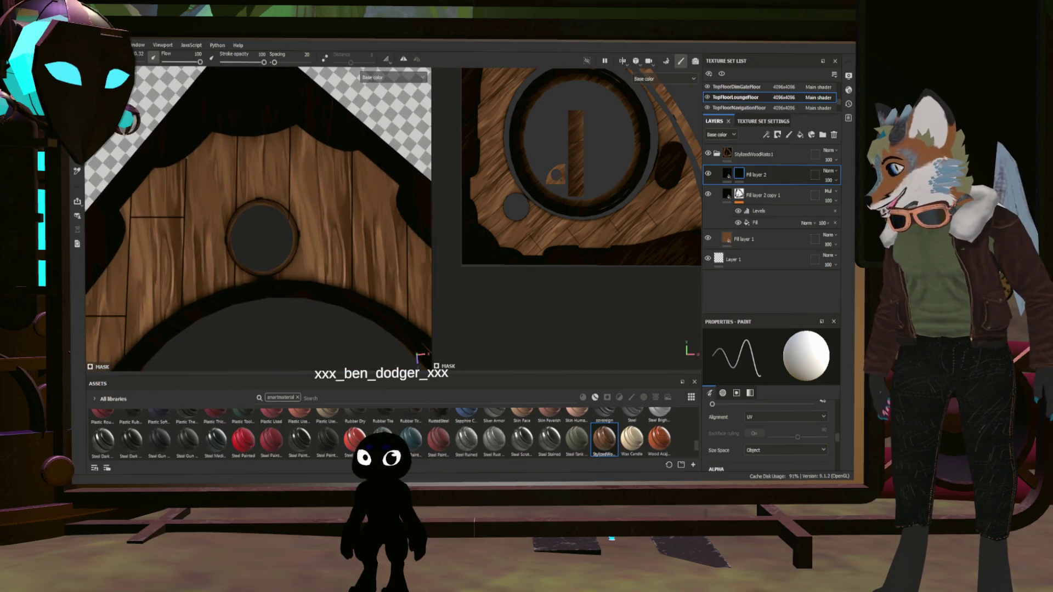
{"action": "key", "text": "ctrl+shift"}
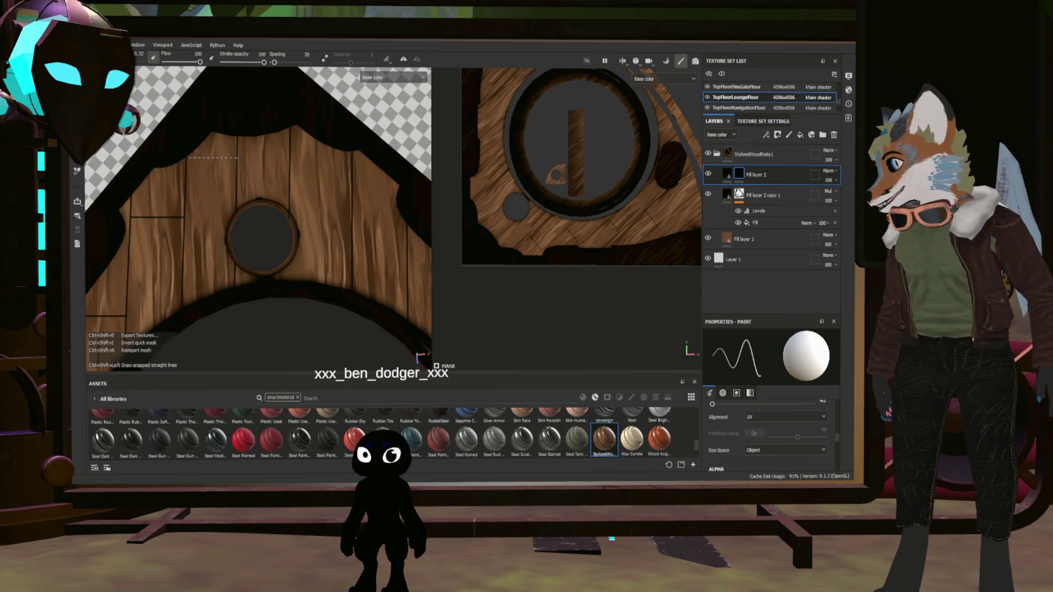
{"action": "scroll", "coordinate": [237, 158], "scroll_direction": "down", "scroll_amount": 3}
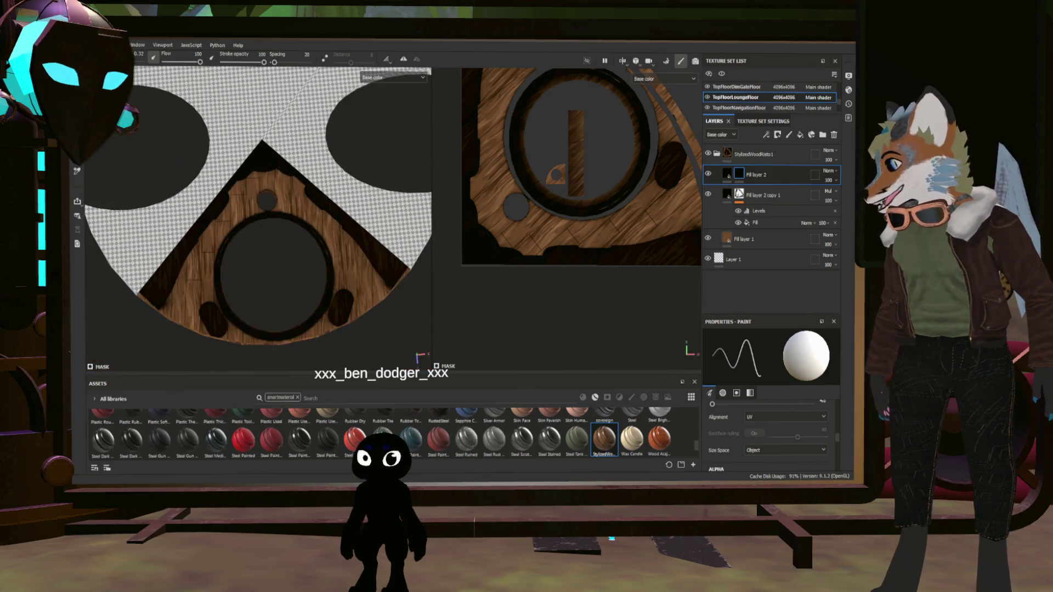
{"action": "scroll", "coordinate": [257, 208], "scroll_direction": "up", "scroll_amount": 5}
{"action": "scroll", "coordinate": [263, 220], "scroll_direction": "down", "scroll_amount": 3}
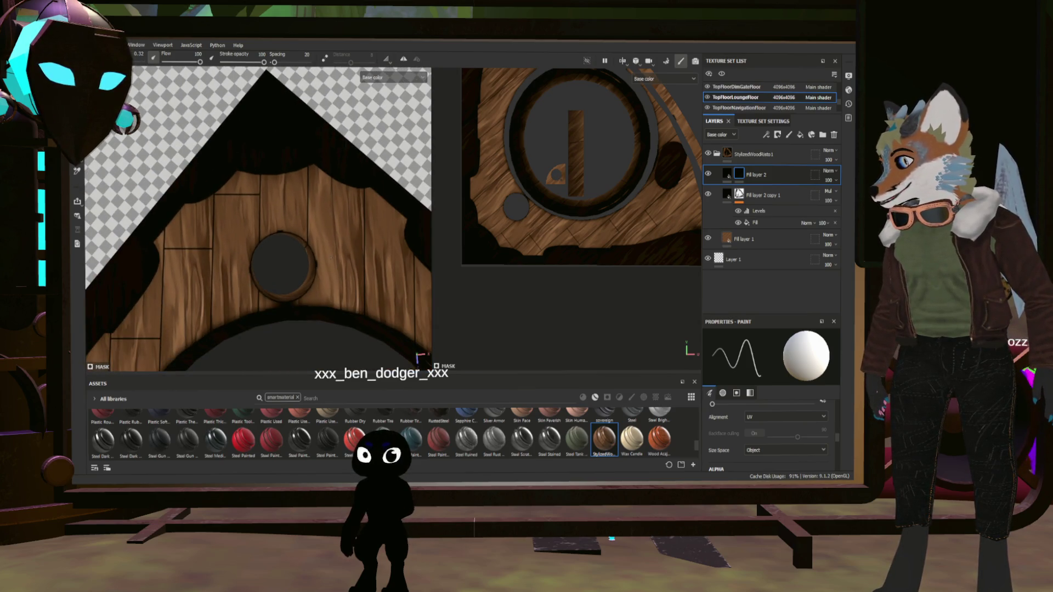
{"action": "scroll", "coordinate": [258, 220], "scroll_direction": "up", "scroll_amount": 1}
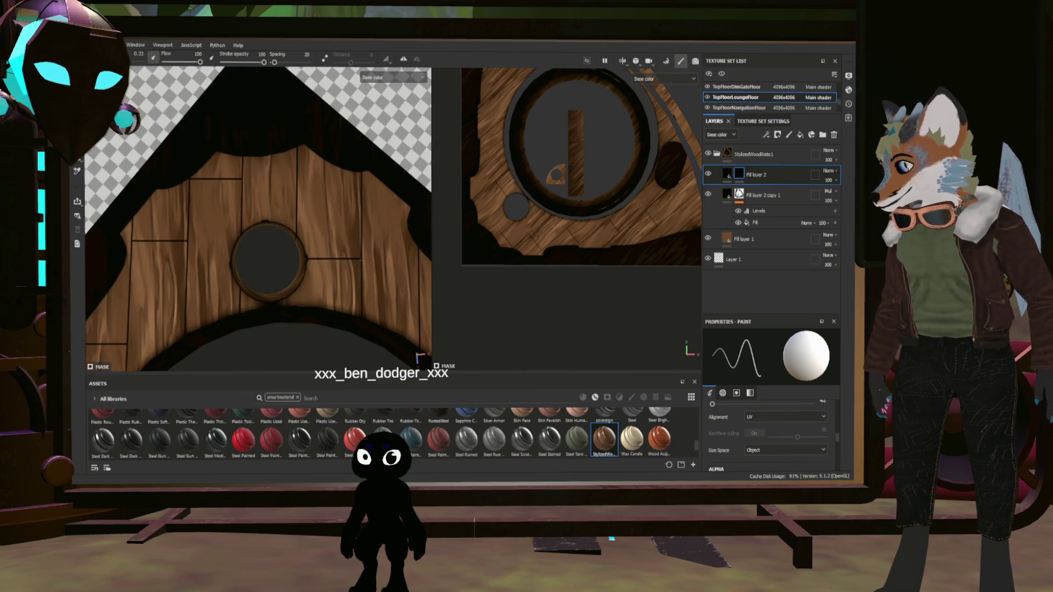
{"action": "scroll", "coordinate": [359, 258], "scroll_direction": "down", "scroll_amount": 3}
{"action": "middle_click_drag", "start_coordinate": [373, 253], "coordinate": [366, 303]}
{"action": "scroll", "coordinate": [366, 302], "scroll_direction": "up", "scroll_amount": 5}
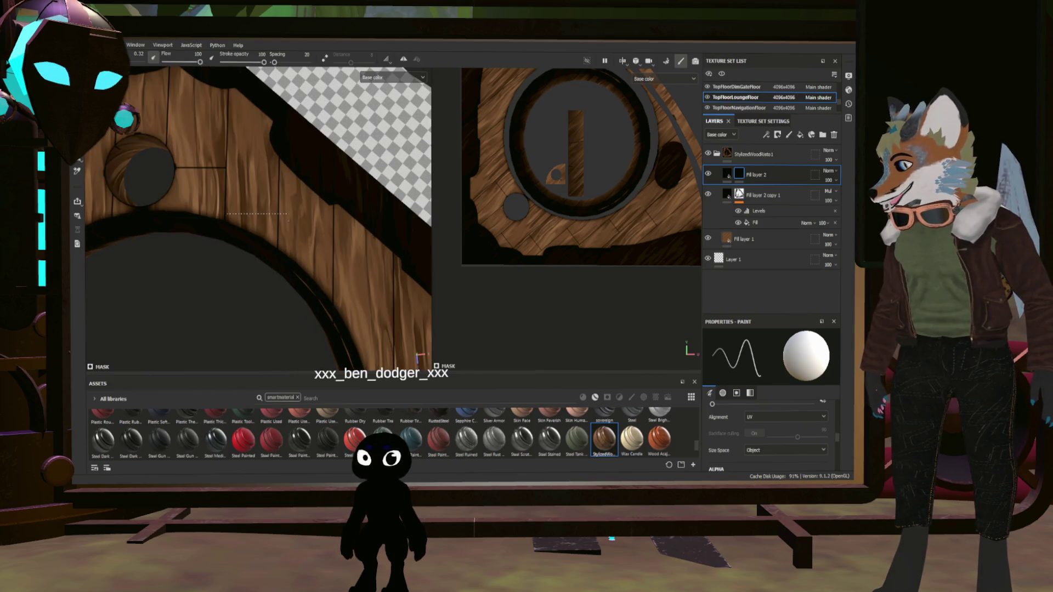
- Paint further straight seams across the remaining planks
{"action": "key", "text": "ctrl+shift"}
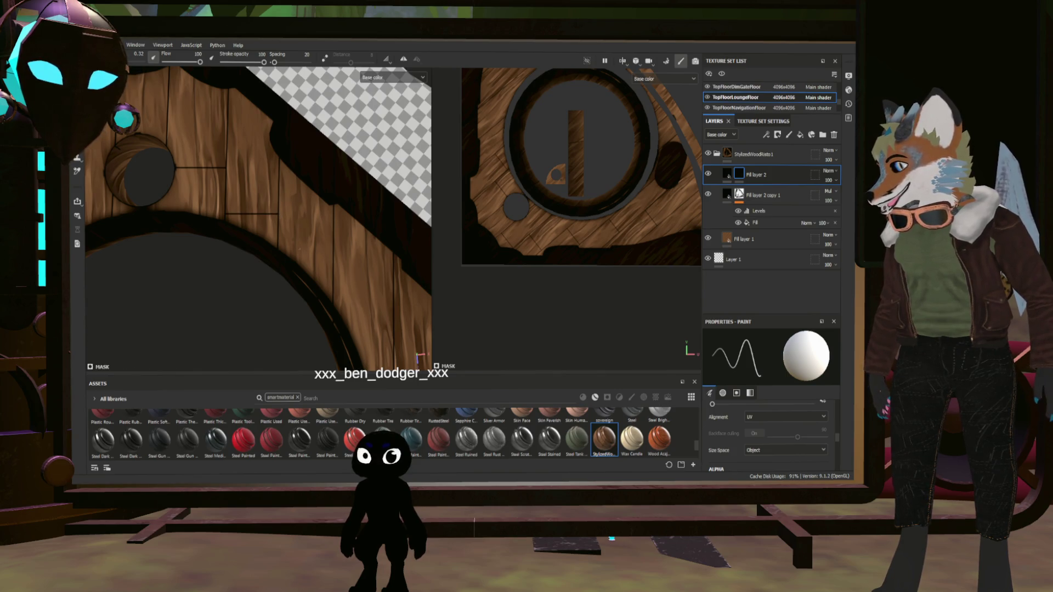
{"action": "scroll", "coordinate": [280, 213], "scroll_direction": "down", "scroll_amount": 3}
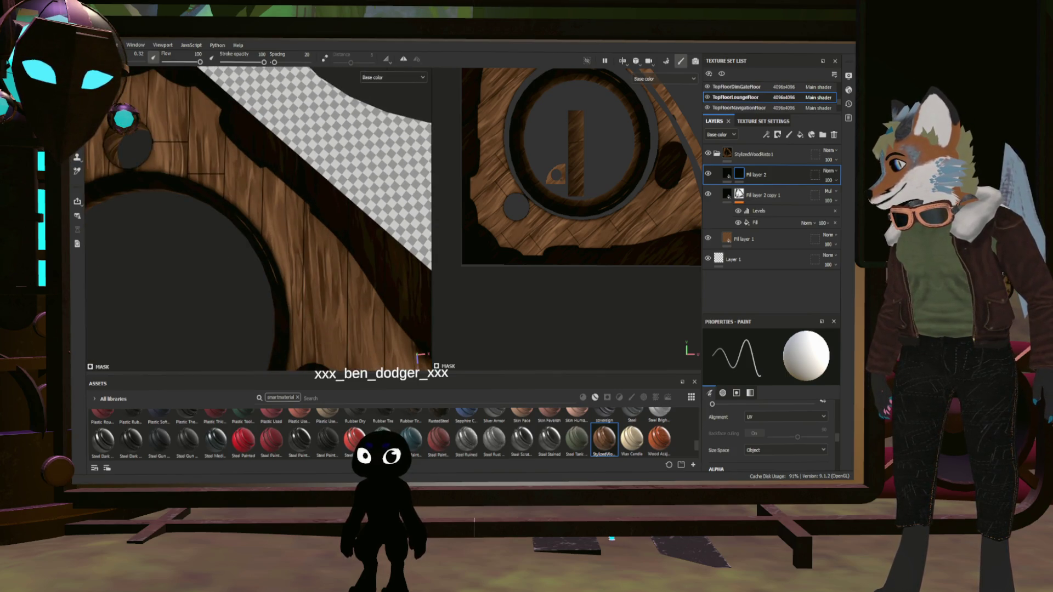
{"action": "scroll", "coordinate": [257, 220], "scroll_direction": "down", "scroll_amount": 3}
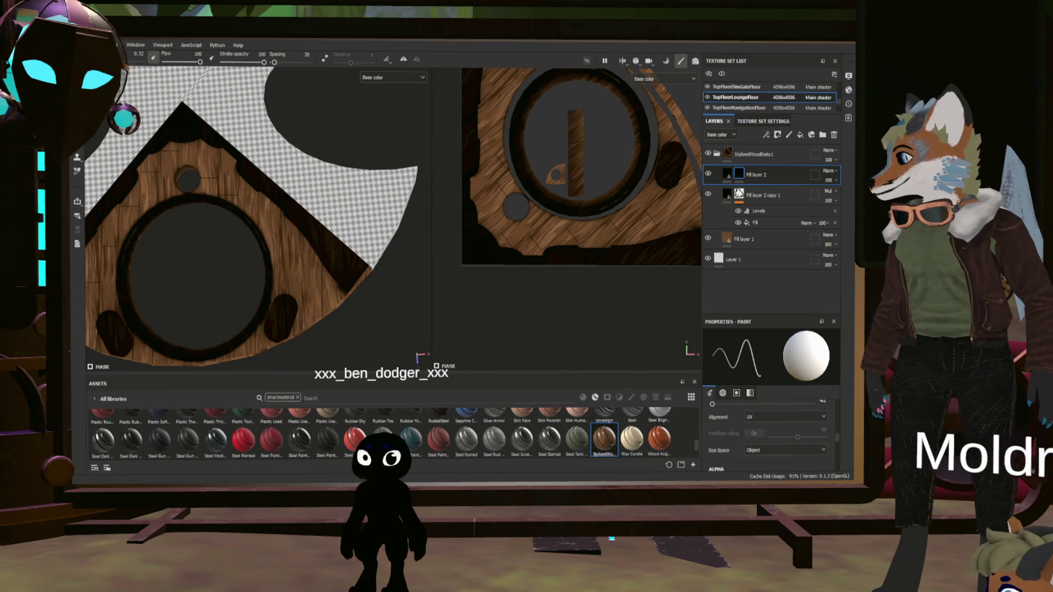
{"action": "scroll", "coordinate": [274, 255], "scroll_direction": "up", "scroll_amount": 2}
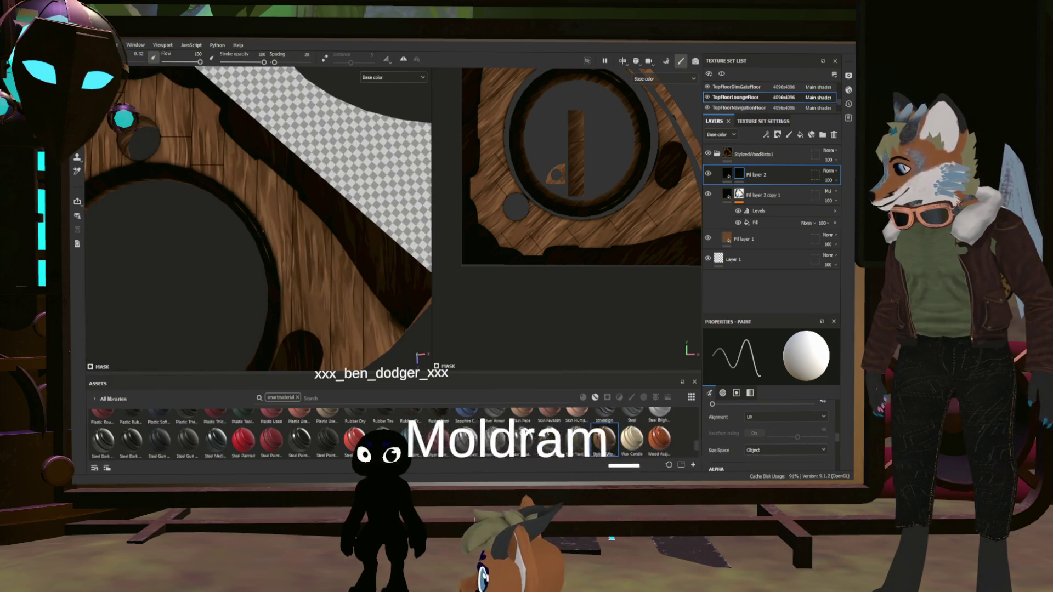
{"action": "key", "text": "ctrl+shift"}
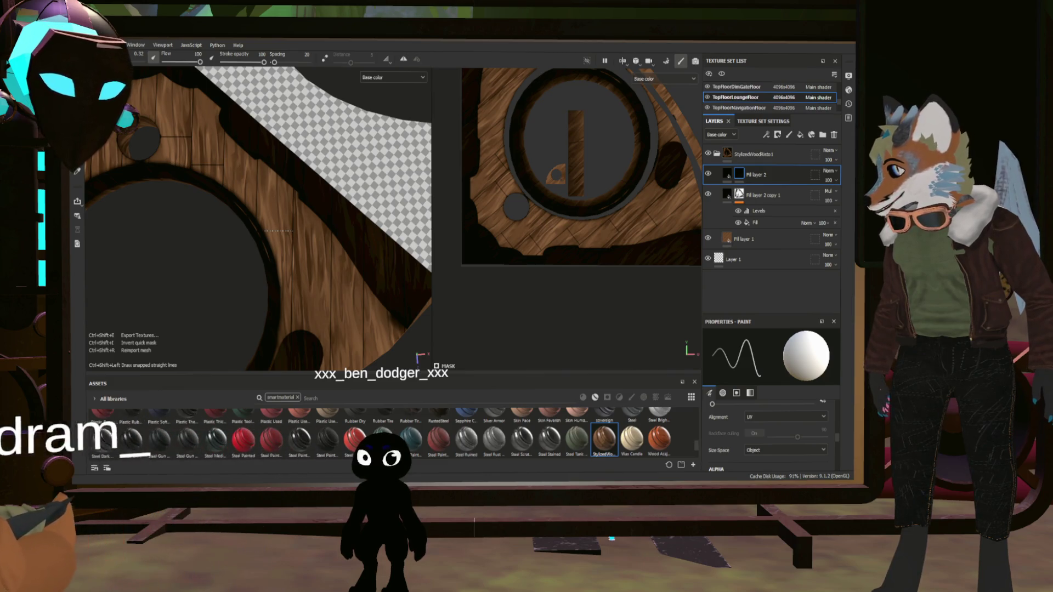
{"action": "scroll", "coordinate": [280, 231], "scroll_direction": "up", "scroll_amount": 1}
{"action": "scroll", "coordinate": [232, 203], "scroll_direction": "up", "scroll_amount": 2}
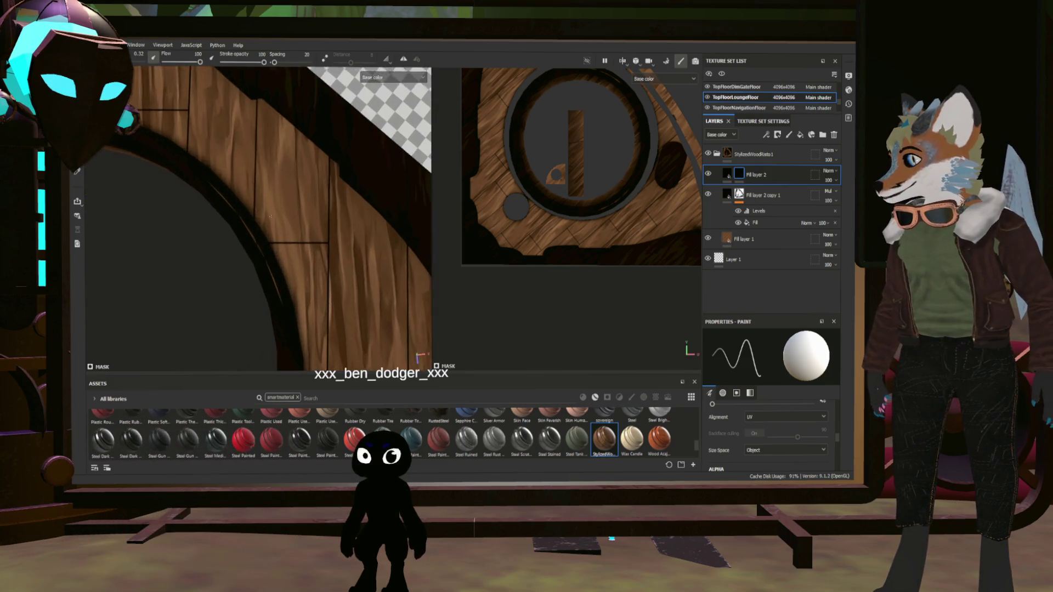
{"action": "scroll", "coordinate": [233, 203], "scroll_direction": "down", "scroll_amount": 3}
{"action": "scroll", "coordinate": [232, 203], "scroll_direction": "up", "scroll_amount": 1}
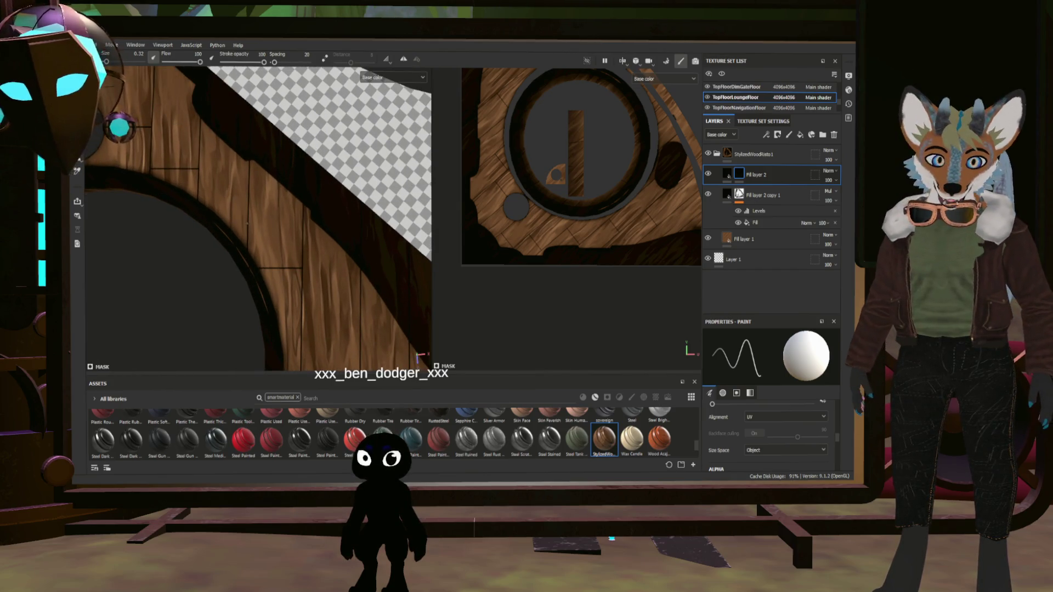
- Paint short straight cross-joints on the planks around the large ring to stagger the boards
{"action": "key", "text": "ctrl+shift"}
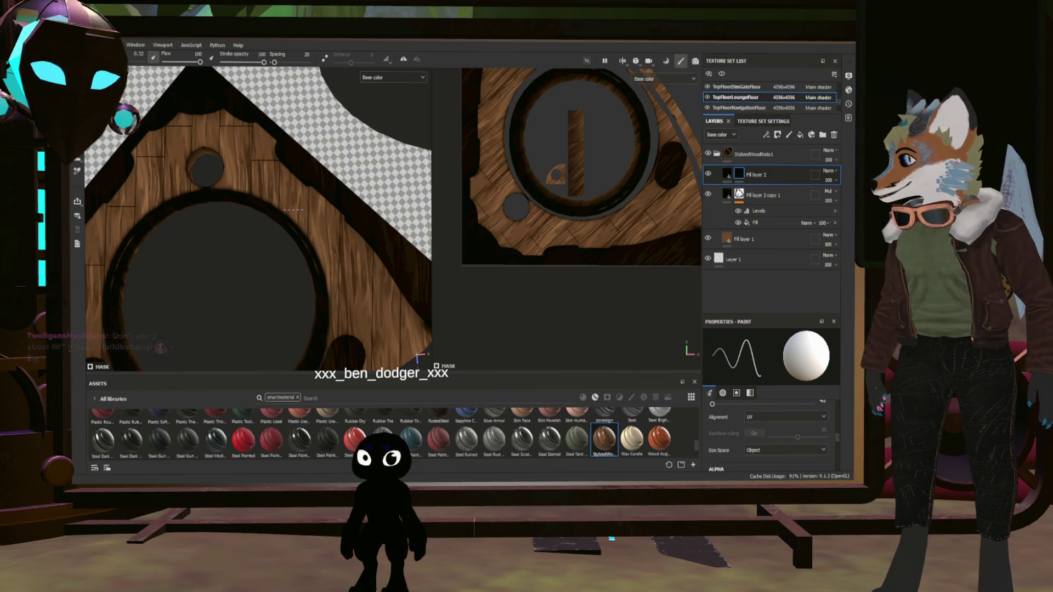
{"action": "scroll", "coordinate": [294, 210], "scroll_direction": "up", "scroll_amount": 4}
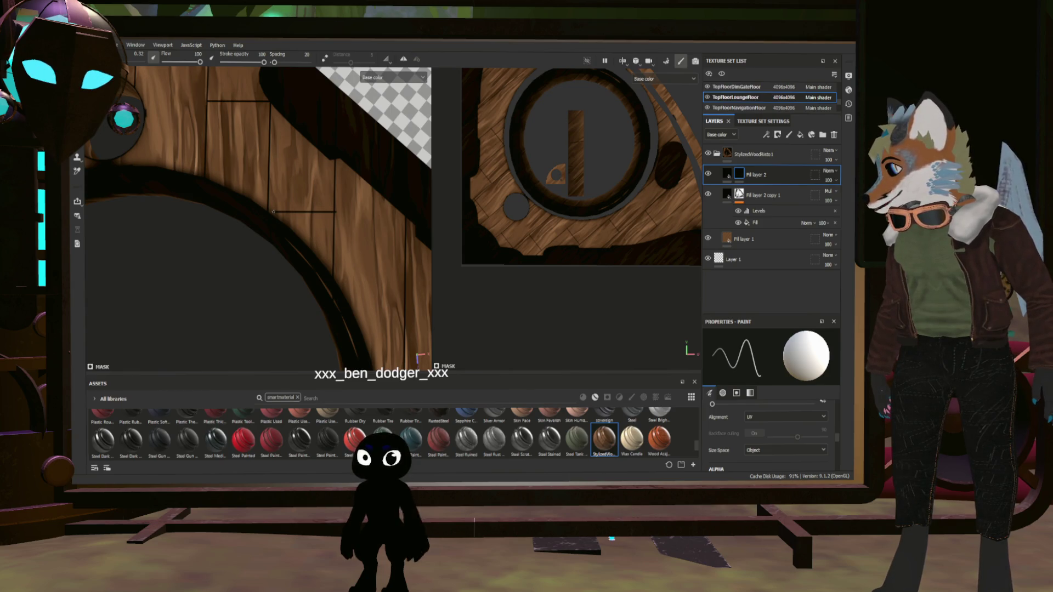
{"action": "key", "text": "ctrl+shift"}
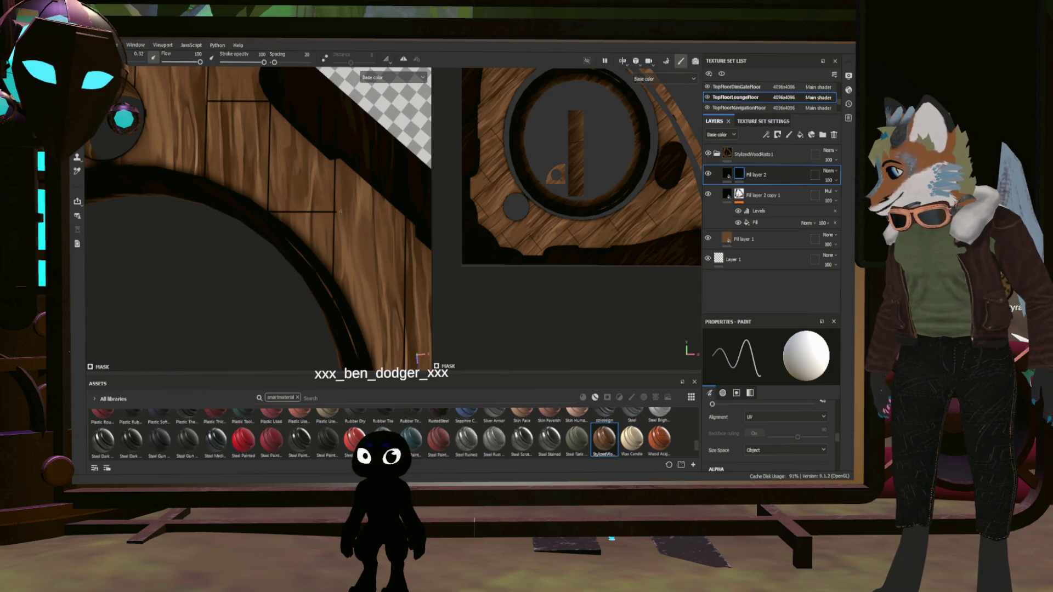
{"action": "scroll", "coordinate": [340, 212], "scroll_direction": "down", "scroll_amount": 5}
{"action": "scroll", "coordinate": [338, 204], "scroll_direction": "up", "scroll_amount": 6}
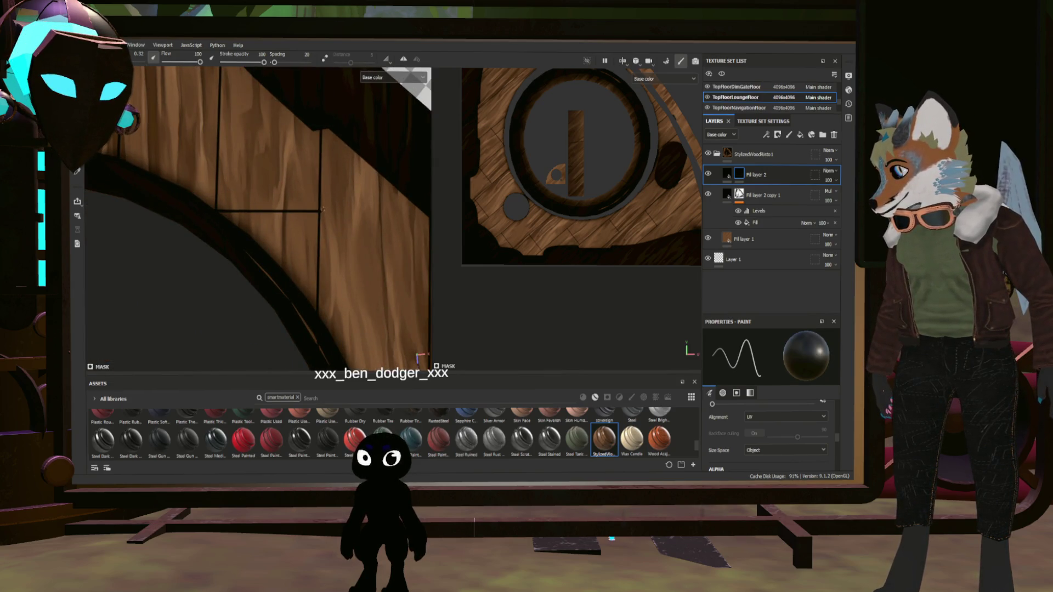
{"action": "scroll", "coordinate": [323, 213], "scroll_direction": "down", "scroll_amount": 6}
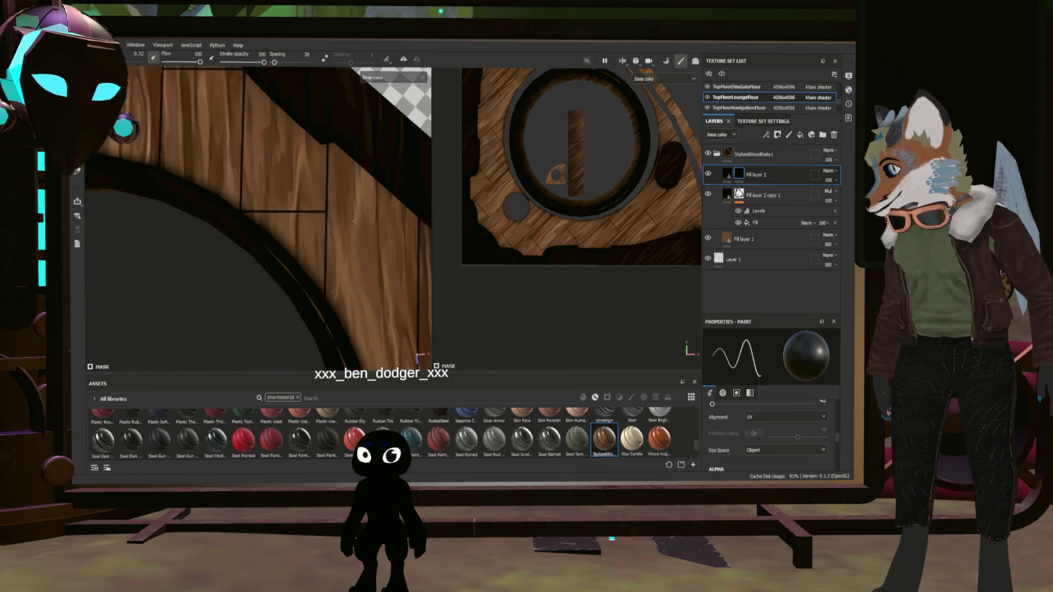
{"action": "scroll", "coordinate": [341, 236], "scroll_direction": "up", "scroll_amount": 2}
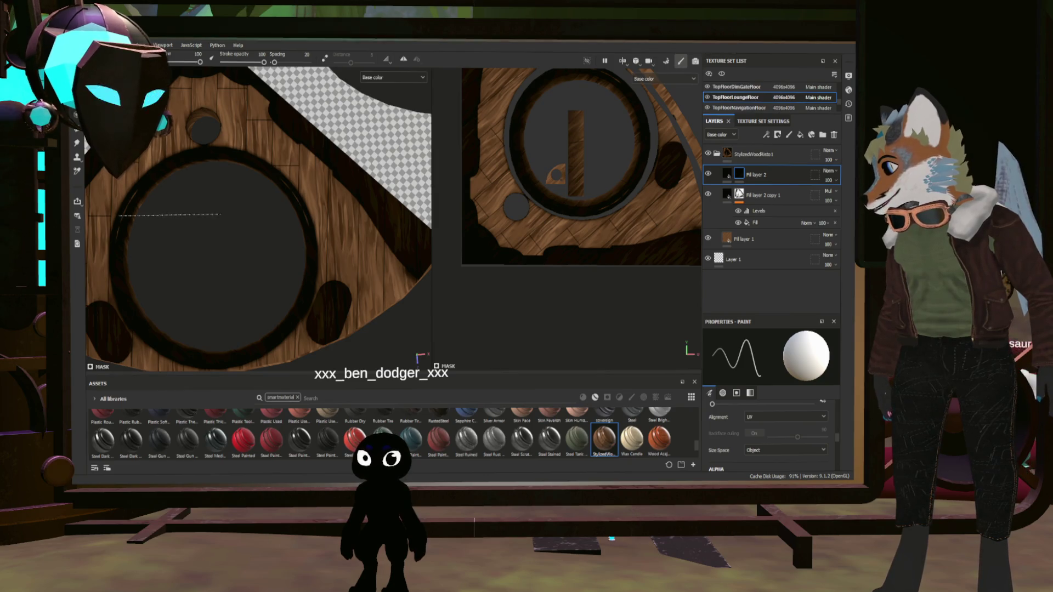
- Draw a snapped straight plank seam across the wood floor
{"action": "key", "text": "ctrl"}
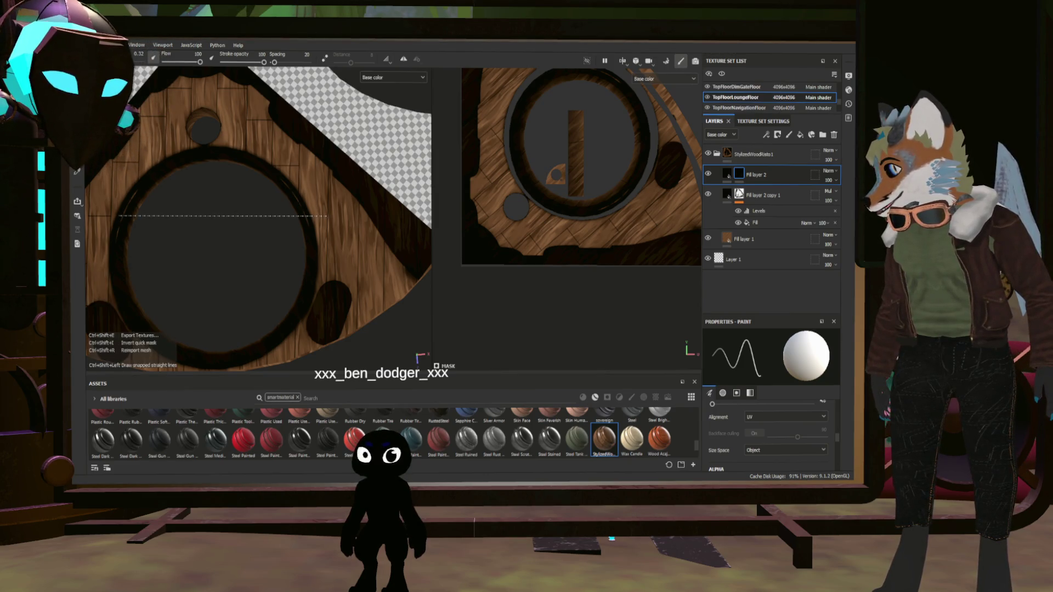
{"action": "scroll", "coordinate": [303, 230], "scroll_direction": "down", "scroll_amount": 3}
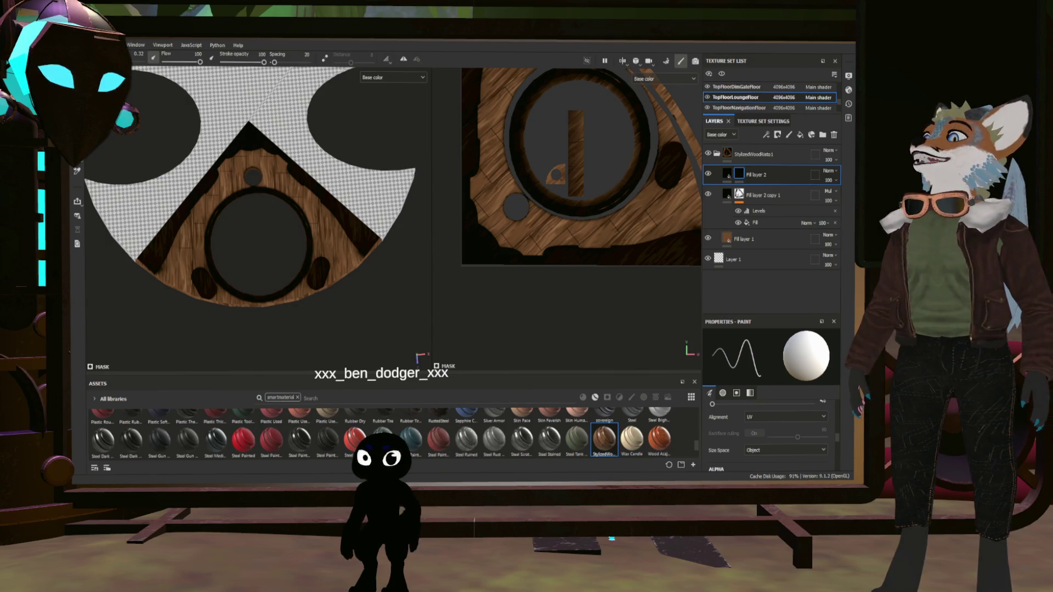
{"action": "scroll", "coordinate": [258, 219], "scroll_direction": "up", "scroll_amount": 3}
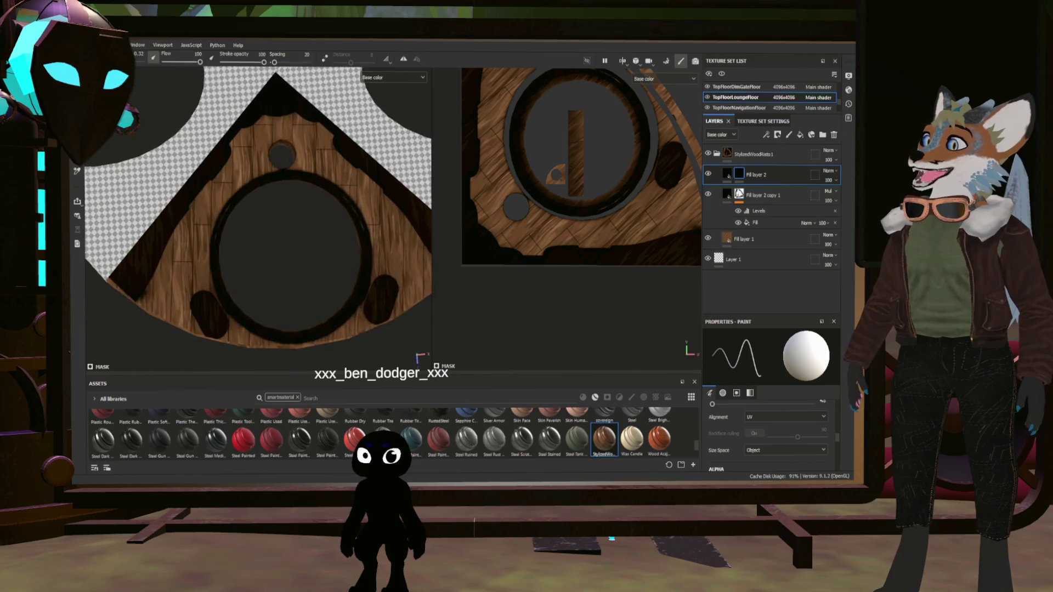
{"action": "scroll", "coordinate": [258, 220], "scroll_direction": "down", "scroll_amount": 2}
{"action": "scroll", "coordinate": [220, 209], "scroll_direction": "up", "scroll_amount": 1}
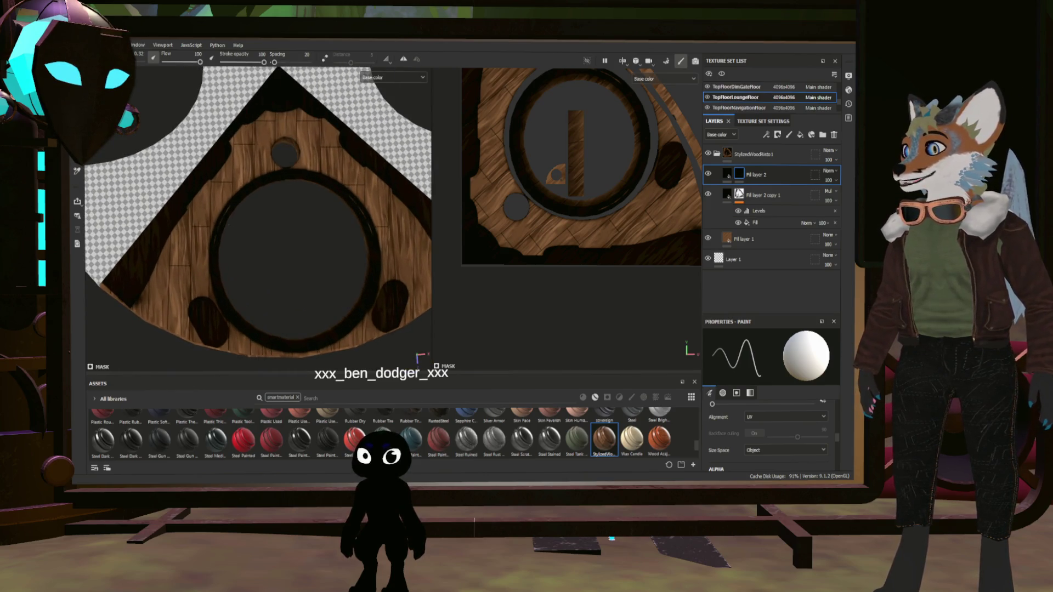
{"action": "middle_click_drag", "start_coordinate": [350, 235], "coordinate": [263, 202]}
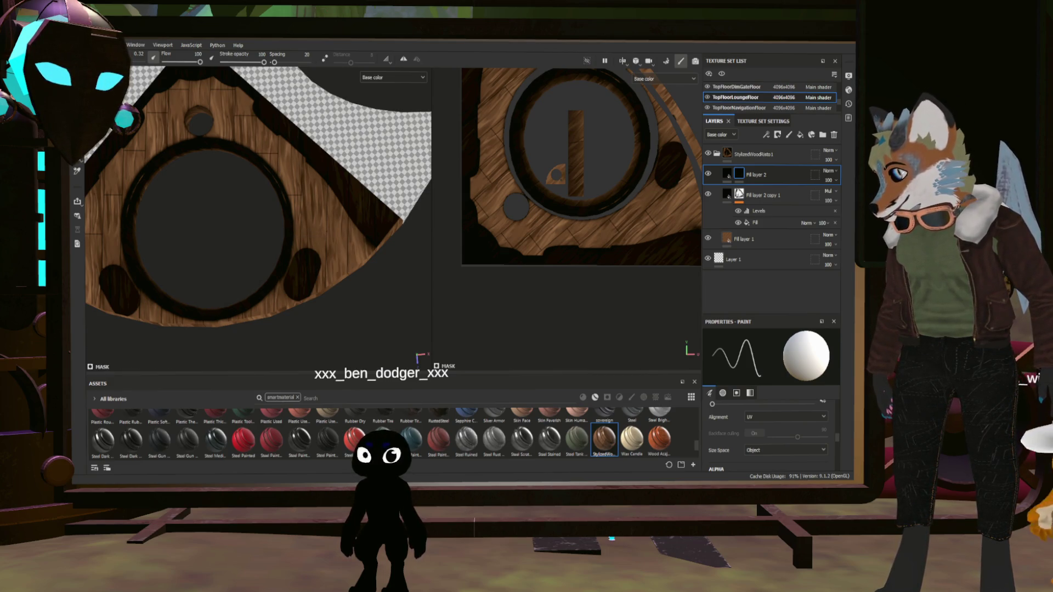
{"action": "scroll", "coordinate": [326, 233], "scroll_direction": "up", "scroll_amount": 5}
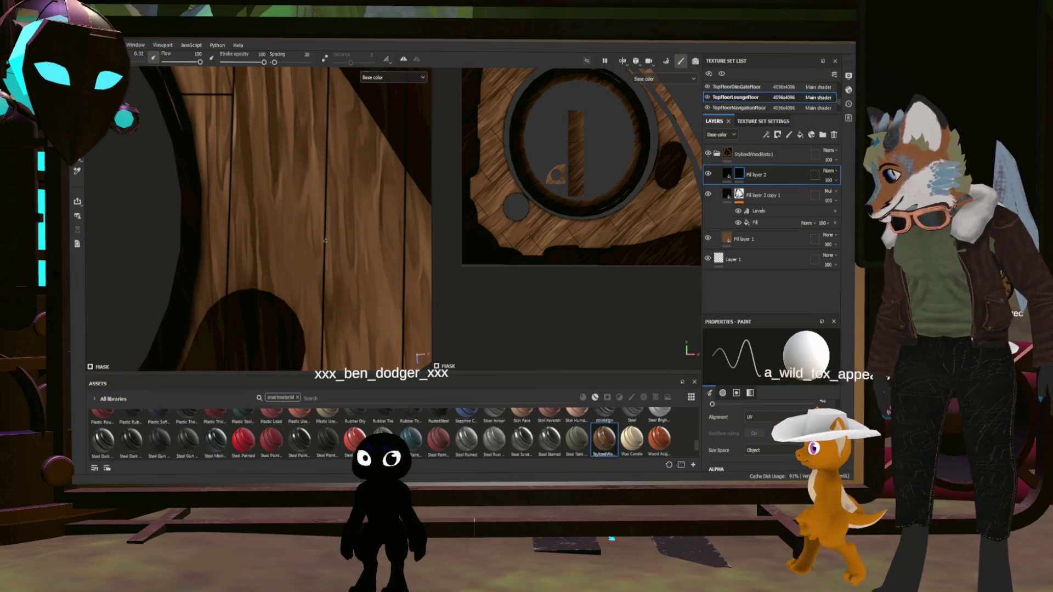
- Draw more straight seam lines to stagger the plank cross-joints
{"action": "key", "text": "ctrl+shift"}
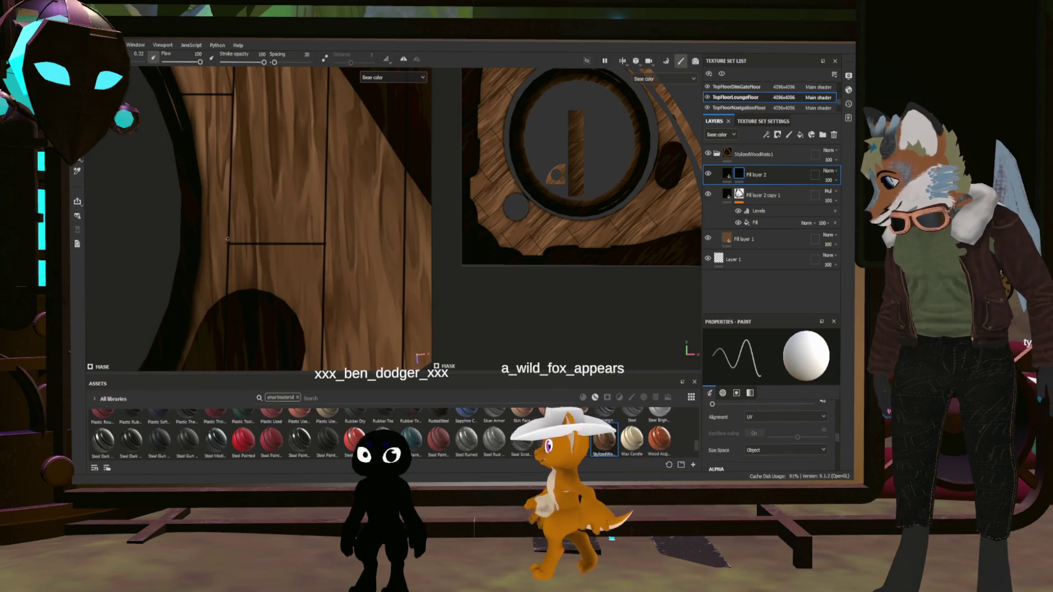
{"action": "scroll", "coordinate": [227, 239], "scroll_direction": "down", "scroll_amount": 5}
{"action": "scroll", "coordinate": [219, 236], "scroll_direction": "up", "scroll_amount": 4}
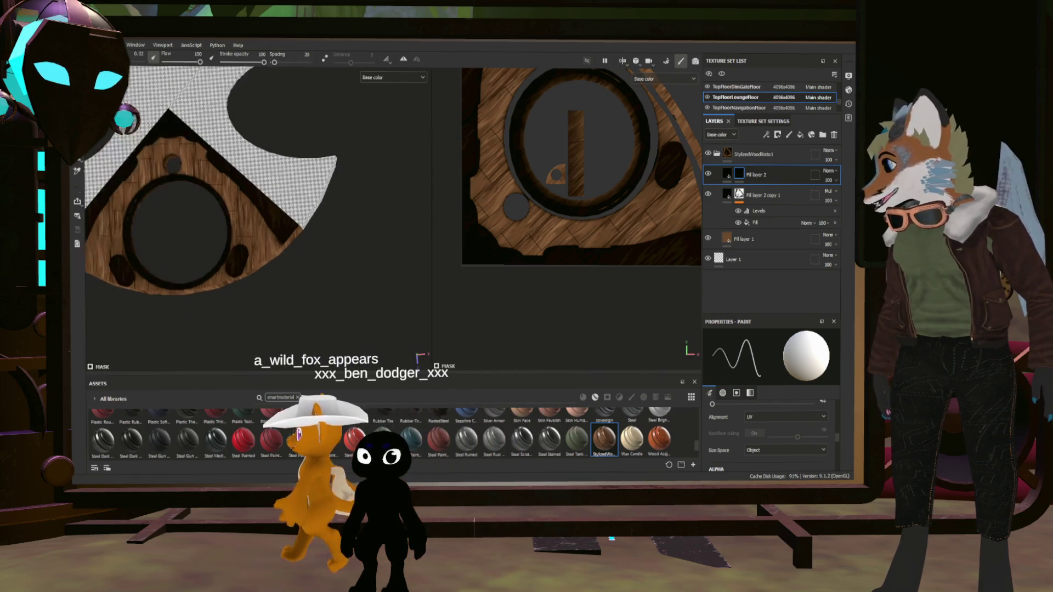
{"action": "scroll", "coordinate": [219, 236], "scroll_direction": "down", "scroll_amount": 4}
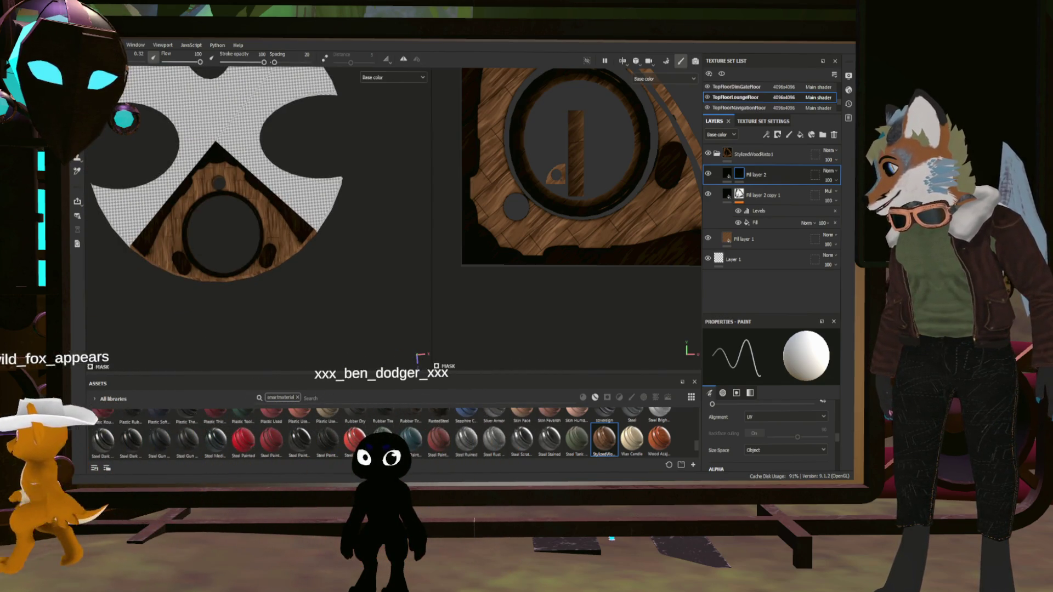
{"action": "scroll", "coordinate": [331, 243], "scroll_direction": "up", "scroll_amount": 2}
{"action": "scroll", "coordinate": [258, 220], "scroll_direction": "up", "scroll_amount": 2}
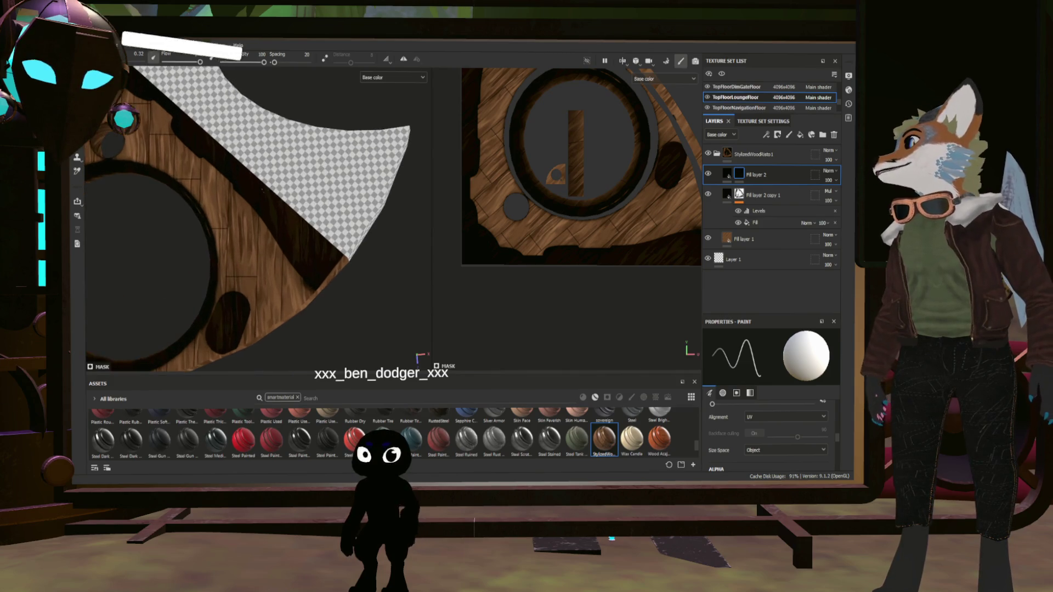
{"action": "middle_click_drag", "start_coordinate": [137, 220], "coordinate": [264, 241]}
- Lower the brush size to 0.1 and view the wood planks from a tilted angle
{"action": "mouse_move", "coordinate": [258, 220]}
{"action": "left_mouse_down", "text": "alt"}
{"action": "mouse_move", "coordinate": [258, 187]}
{"action": "mouse_move", "coordinate": [236, 165]}
{"action": "mouse_move", "coordinate": [231, 176]}
{"action": "mouse_move", "coordinate": [341, 209]}
{"action": "mouse_move", "coordinate": [273, 167]}
{"action": "left_mouse_up", "text": "alt"}
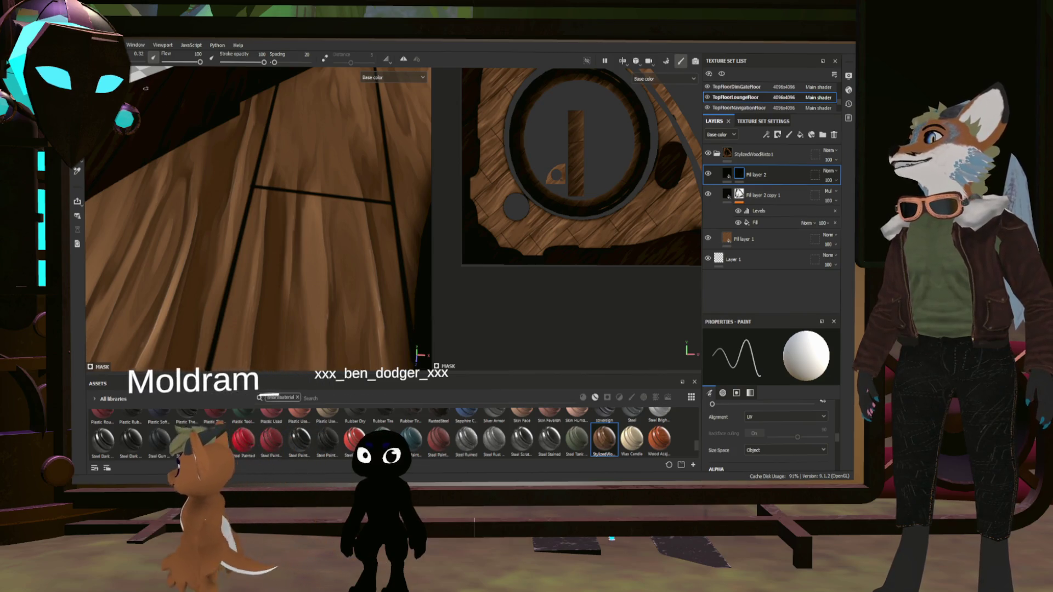
{"action": "key", "text": "bracketleft"}
{"action": "key", "text": "bracketleft"}
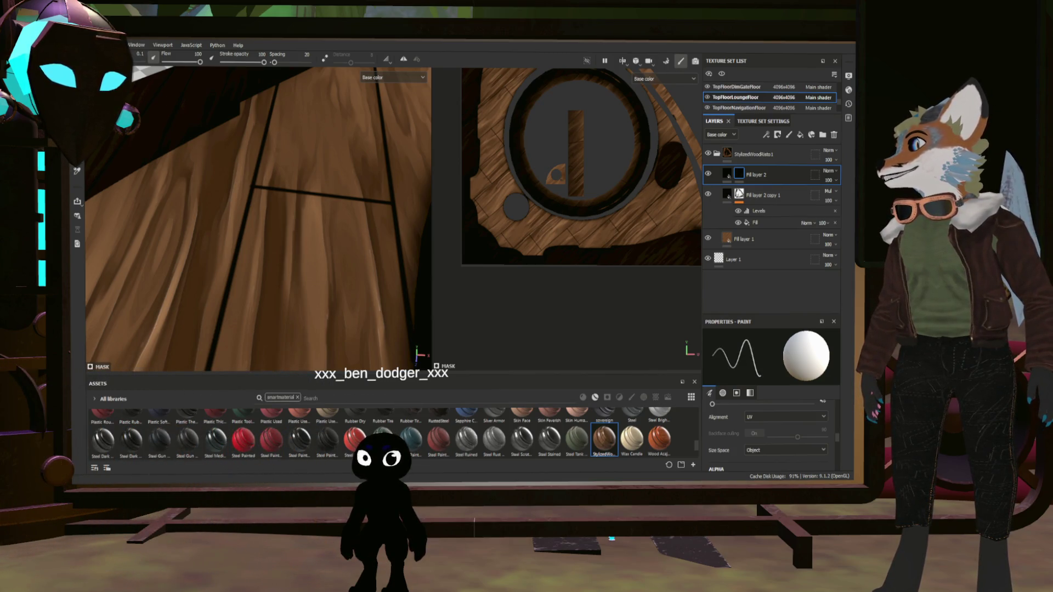
{"action": "left_click_drag", "start_coordinate": [186, 125], "coordinate": [327, 254], "text": "alt"}
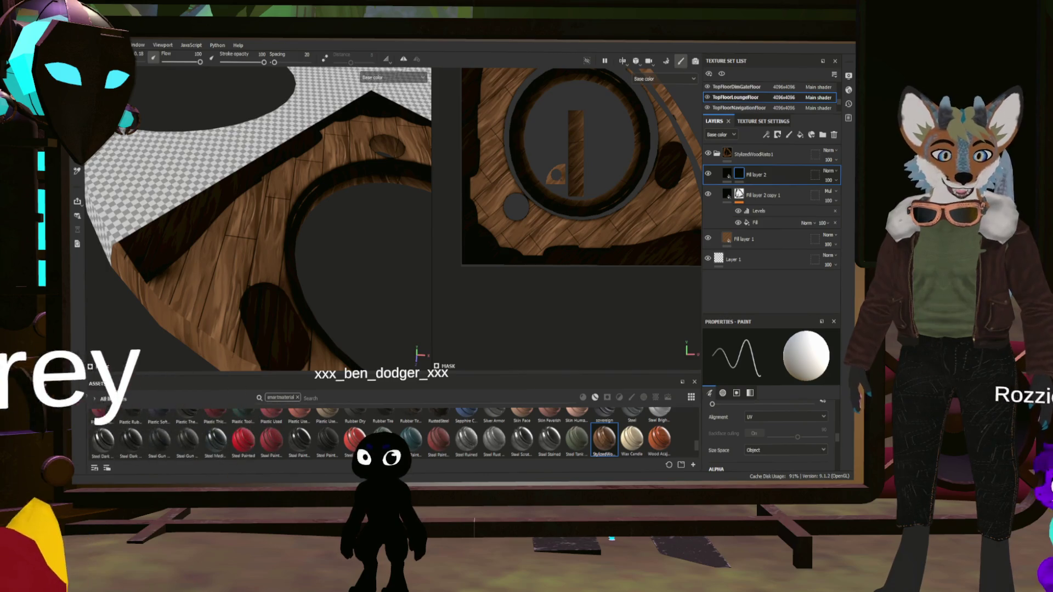
{"action": "left_click_drag", "start_coordinate": [258, 219], "coordinate": [291, 242], "text": "alt"}
{"action": "key", "text": "F2"}
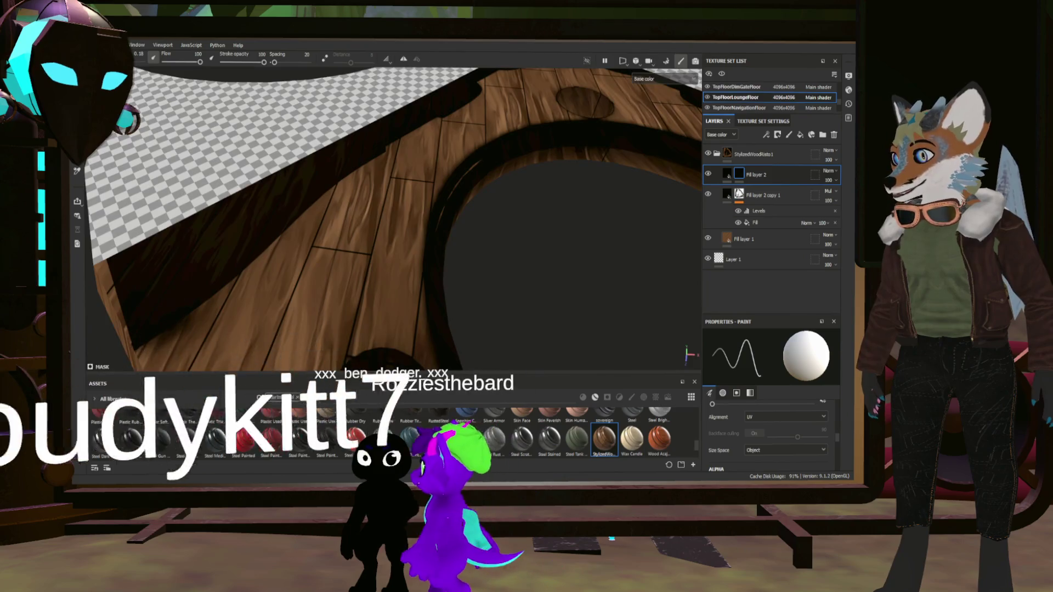
{"action": "scroll", "coordinate": [331, 260], "scroll_direction": "up", "scroll_amount": 5}
{"action": "left_click_drag", "start_coordinate": [330, 260], "coordinate": [346, 244], "text": "alt"}
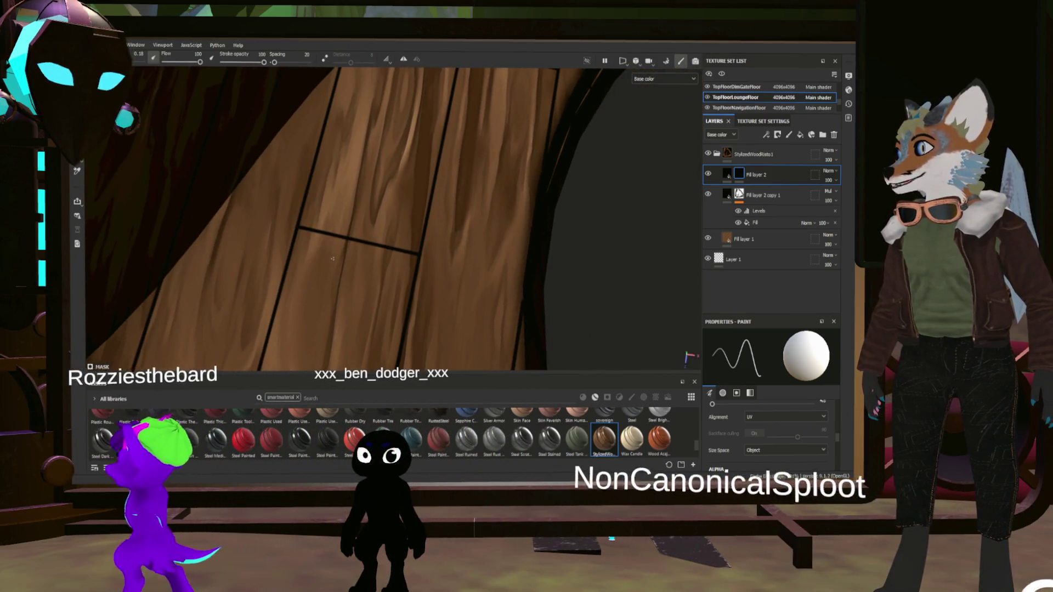
{"action": "scroll", "coordinate": [346, 244], "scroll_direction": "down", "scroll_amount": 5}
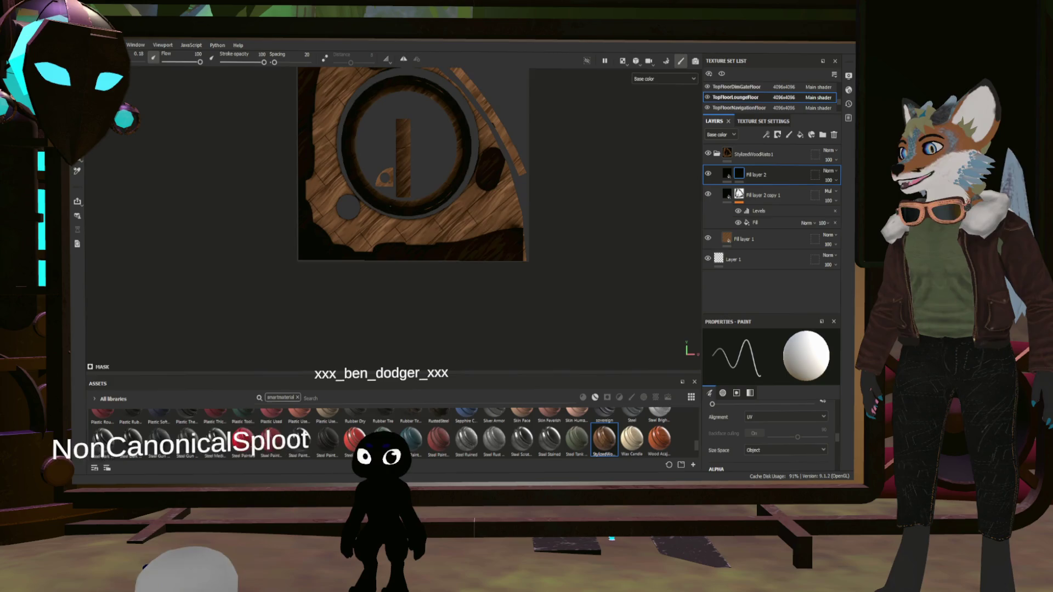
{"action": "scroll", "coordinate": [384, 208], "scroll_direction": "up", "scroll_amount": 5}
{"action": "mouse_move", "coordinate": [417, 186]}
{"action": "left_mouse_down", "text": "alt"}
{"action": "mouse_move", "coordinate": [444, 166]}
{"action": "mouse_move", "coordinate": [381, 279]}
{"action": "mouse_move", "coordinate": [482, 268]}
{"action": "left_mouse_up", "text": "alt"}
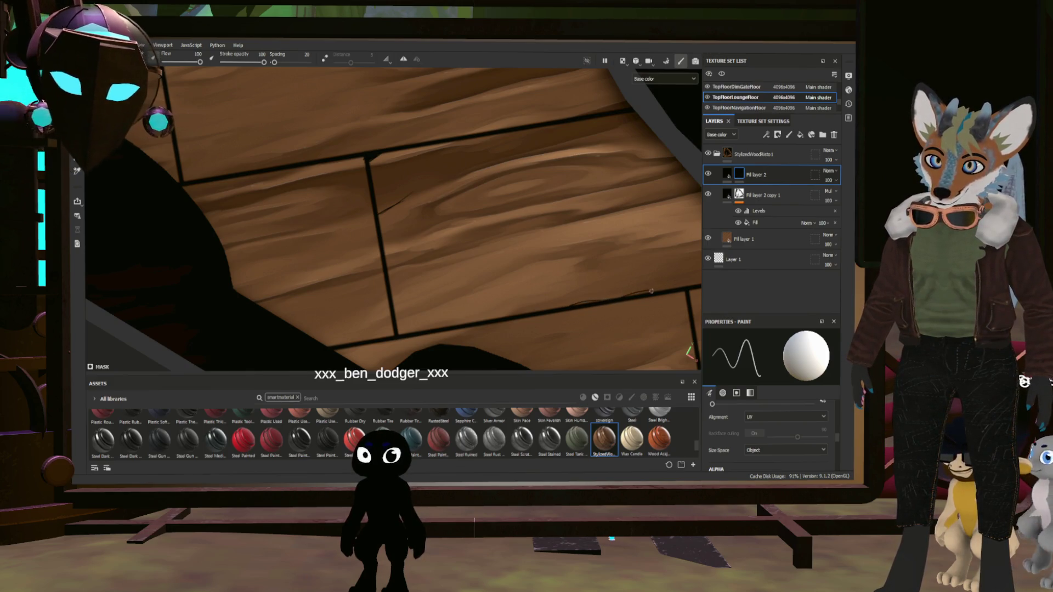
{"action": "left_click_drag", "start_coordinate": [667, 281], "coordinate": [549, 253], "text": "alt"}
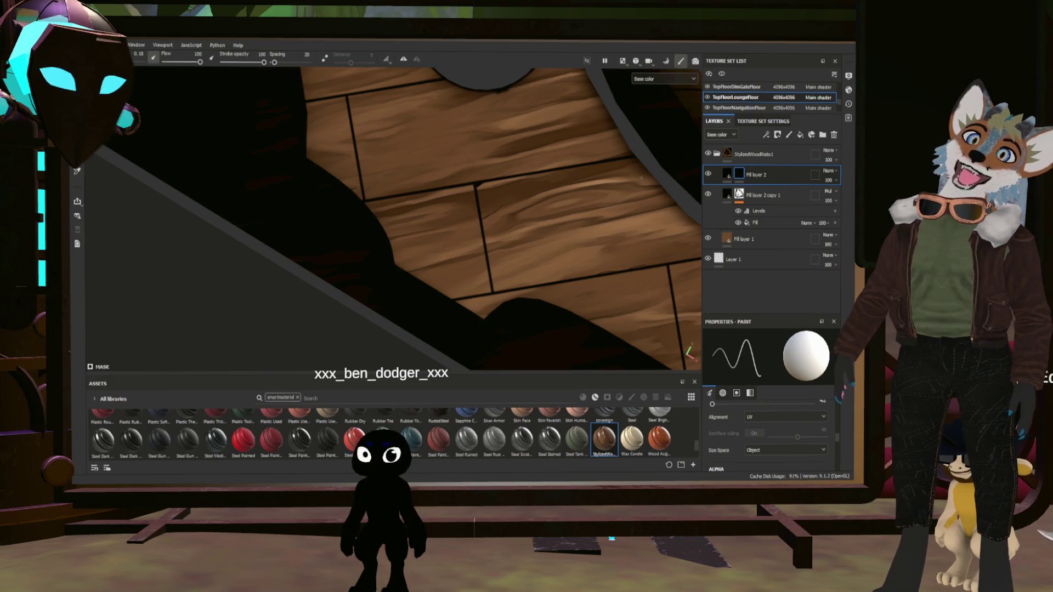
{"action": "left_click_drag", "start_coordinate": [615, 182], "coordinate": [499, 238], "text": "alt"}
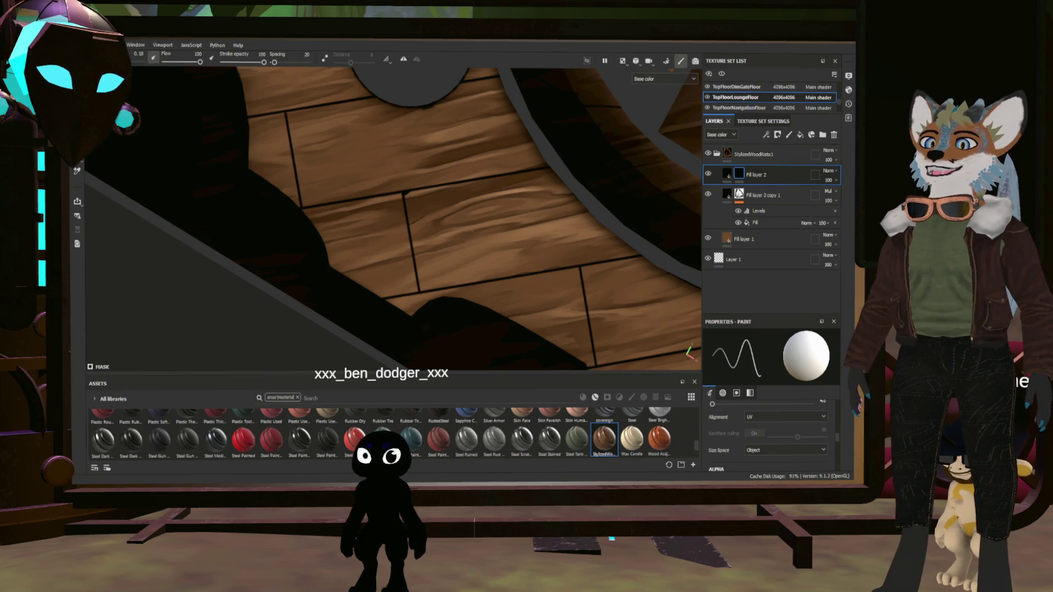
{"action": "scroll", "coordinate": [466, 249], "scroll_direction": "up", "scroll_amount": 5}
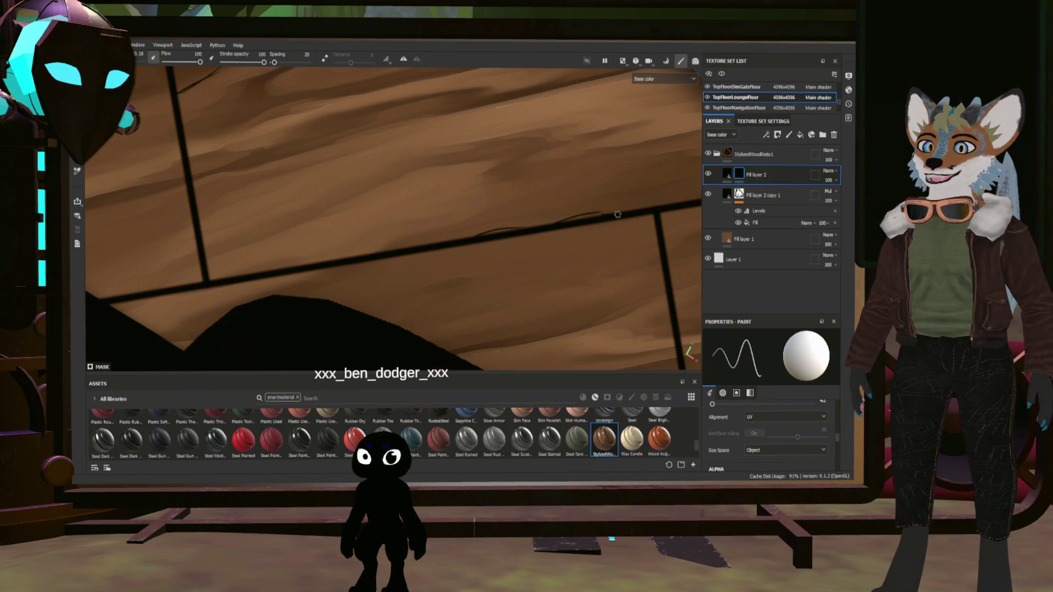
{"action": "scroll", "coordinate": [618, 214], "scroll_direction": "down", "scroll_amount": 8}
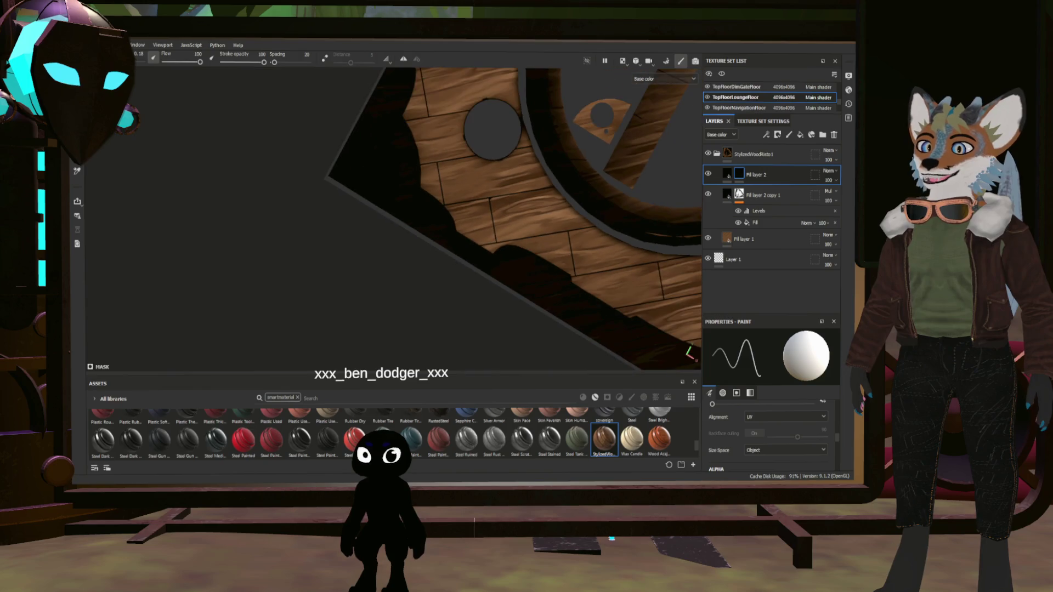
{"action": "scroll", "coordinate": [570, 230], "scroll_direction": "up", "scroll_amount": 5}
{"action": "scroll", "coordinate": [461, 219], "scroll_direction": "down", "scroll_amount": 5}
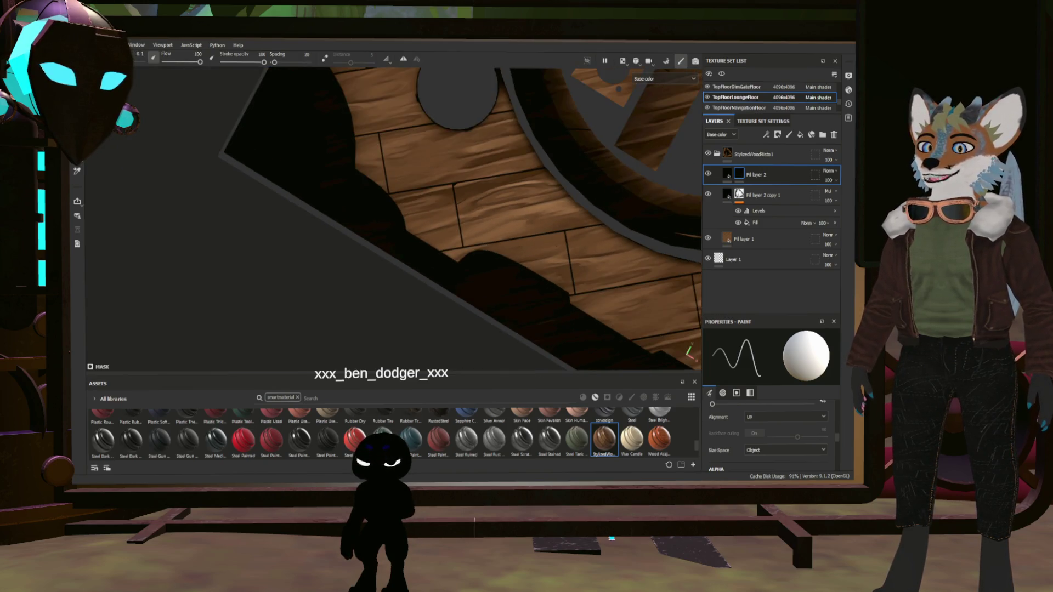
{"action": "scroll", "coordinate": [461, 219], "scroll_direction": "up", "scroll_amount": 2}
{"action": "scroll", "coordinate": [461, 219], "scroll_direction": "down", "scroll_amount": 2}
{"action": "scroll", "coordinate": [521, 227], "scroll_direction": "up", "scroll_amount": 2}
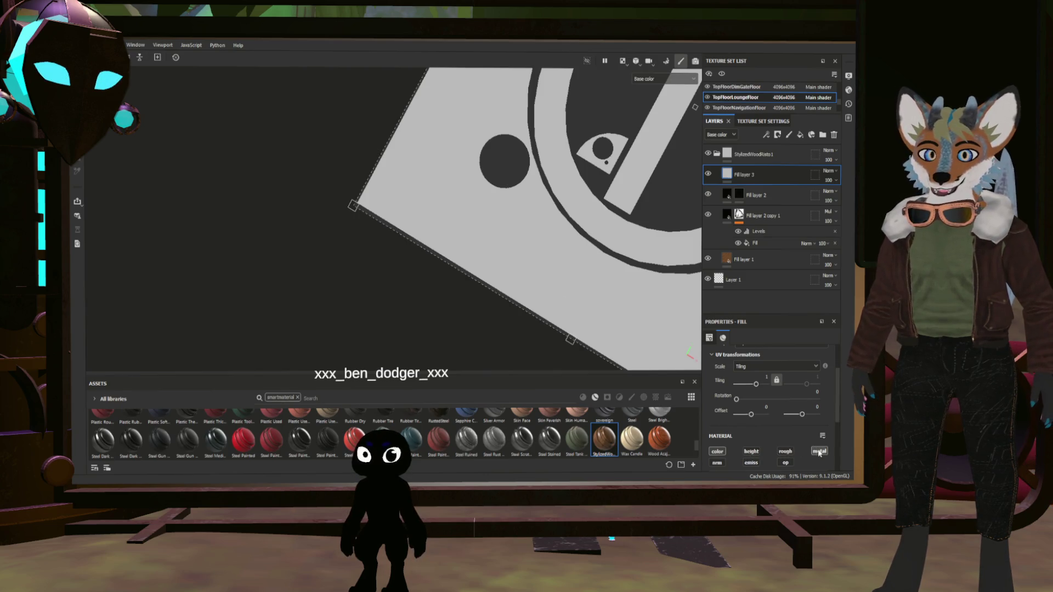
- Create Fill layer 3 at the top of the stack with a black Base color
{"action": "scroll", "coordinate": [822, 453], "scroll_direction": "down", "scroll_amount": 3}
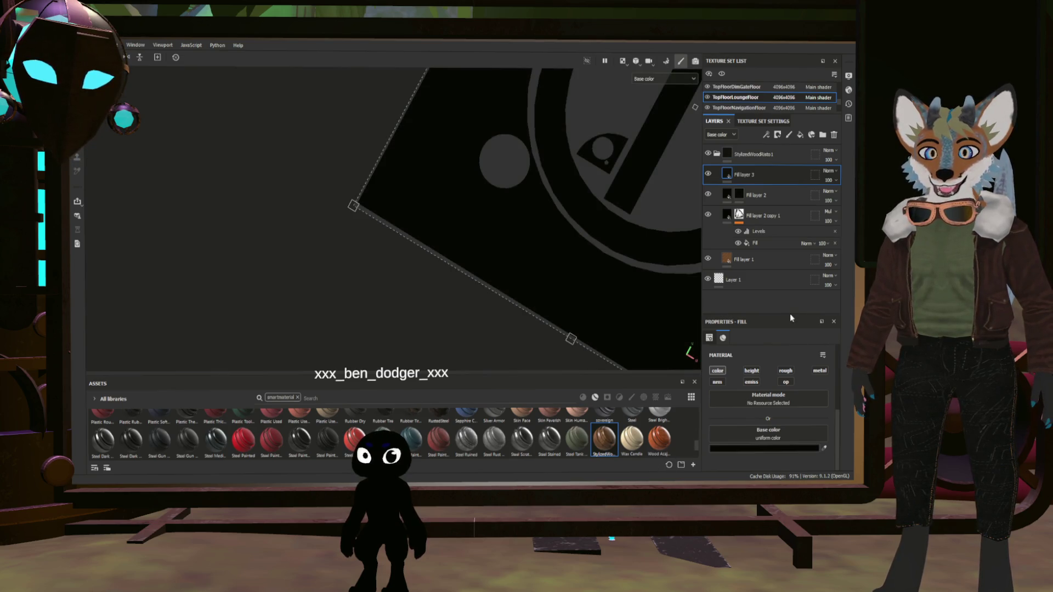
- Add a black mask to Fill layer 3 and insert a fill effect into it
{"action": "right_click", "coordinate": [771, 190]}
{"action": "left_click", "coordinate": [796, 208]}
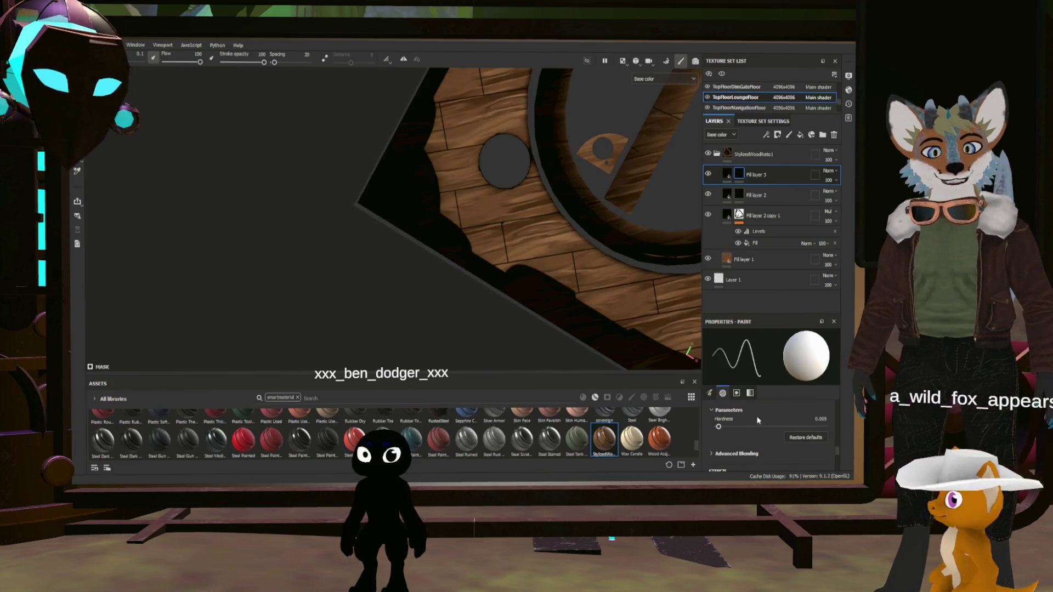
{"action": "scroll", "coordinate": [765, 429], "scroll_direction": "down", "scroll_amount": 5}
{"action": "scroll", "coordinate": [768, 433], "scroll_direction": "up", "scroll_amount": 5}
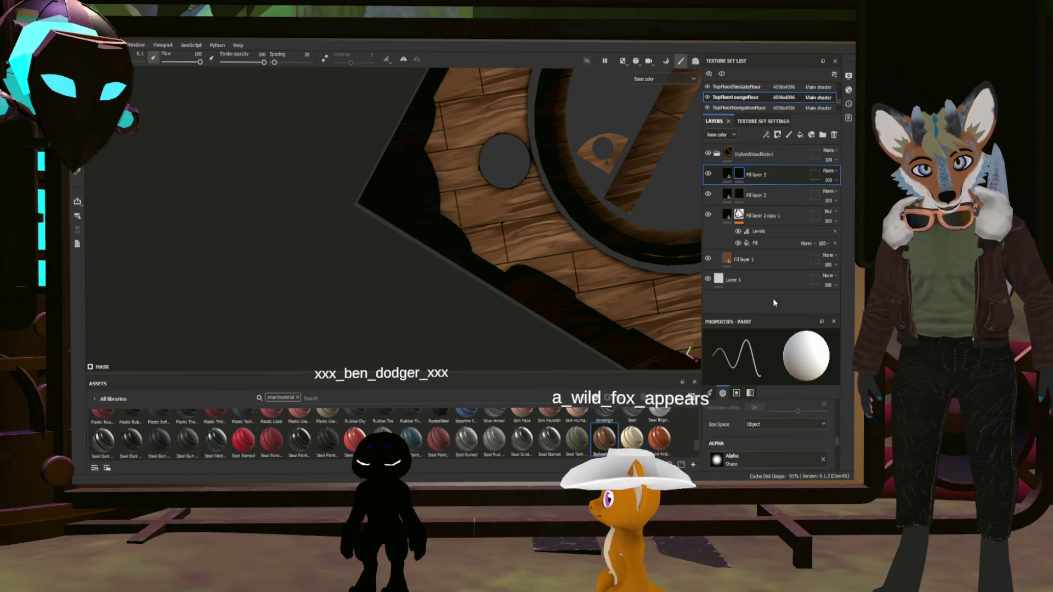
{"action": "left_click", "coordinate": [741, 172]}
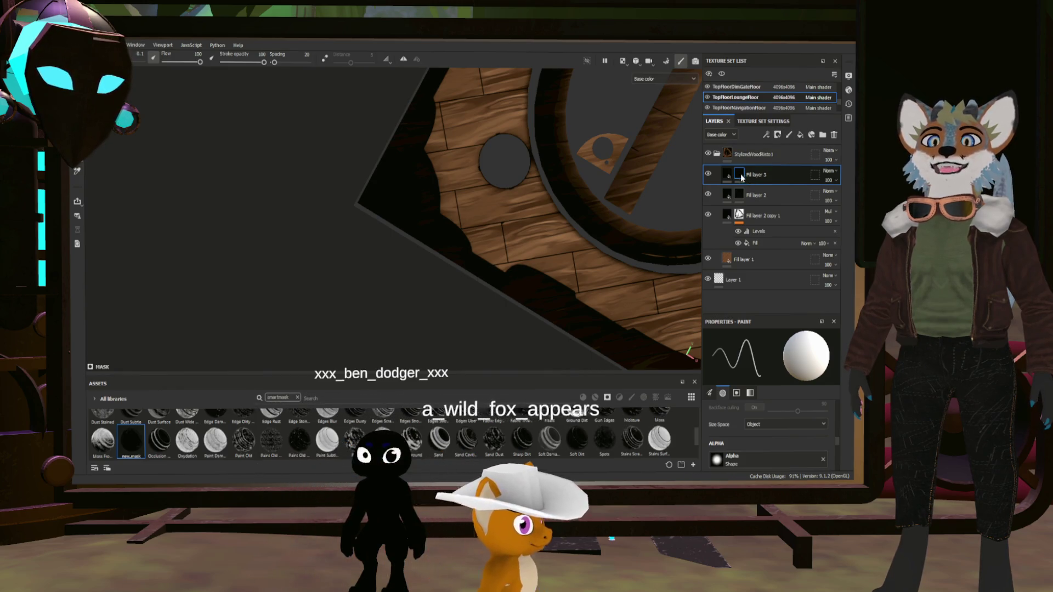
{"action": "right_click", "coordinate": [770, 175]}
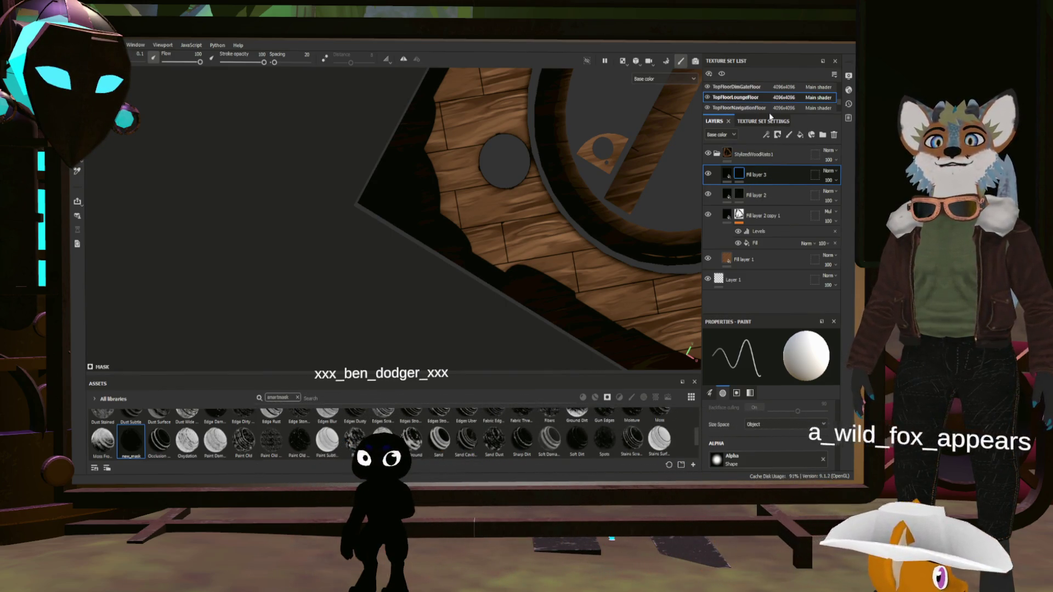
{"action": "left_click", "coordinate": [756, 346]}
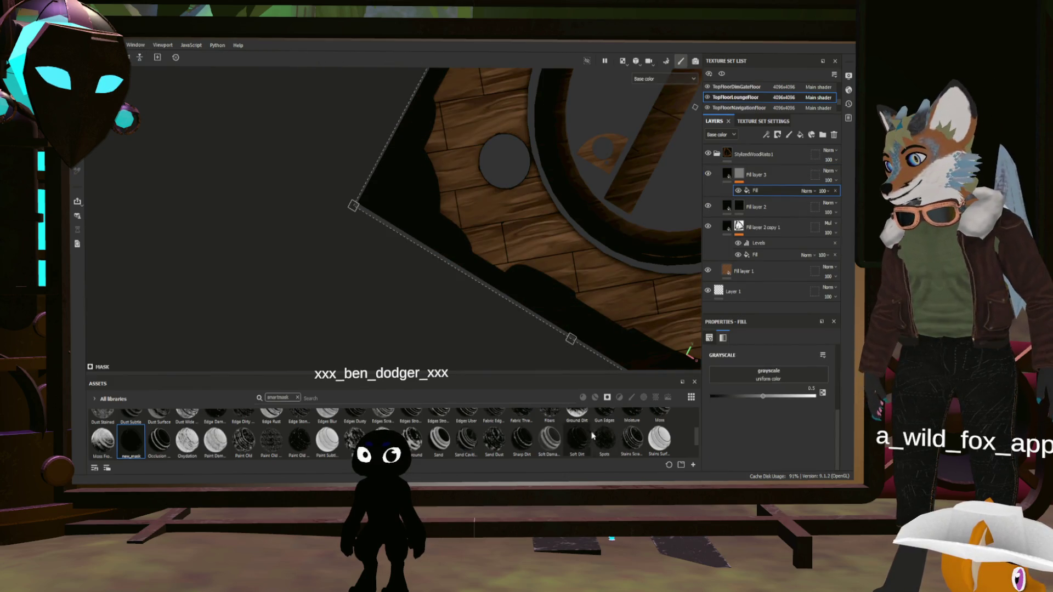
- Search 'bor' and plug BorderlandsNoise-2 into the mask fill's grayscale slot
{"action": "scroll", "coordinate": [424, 427], "scroll_direction": "up", "scroll_amount": 3}
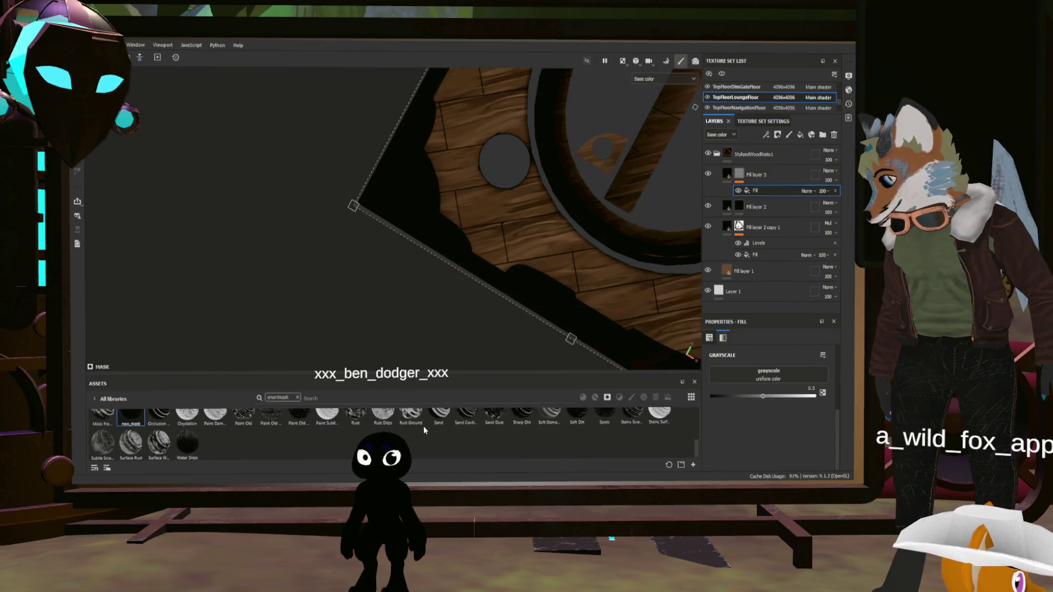
{"action": "left_click", "coordinate": [298, 398]}
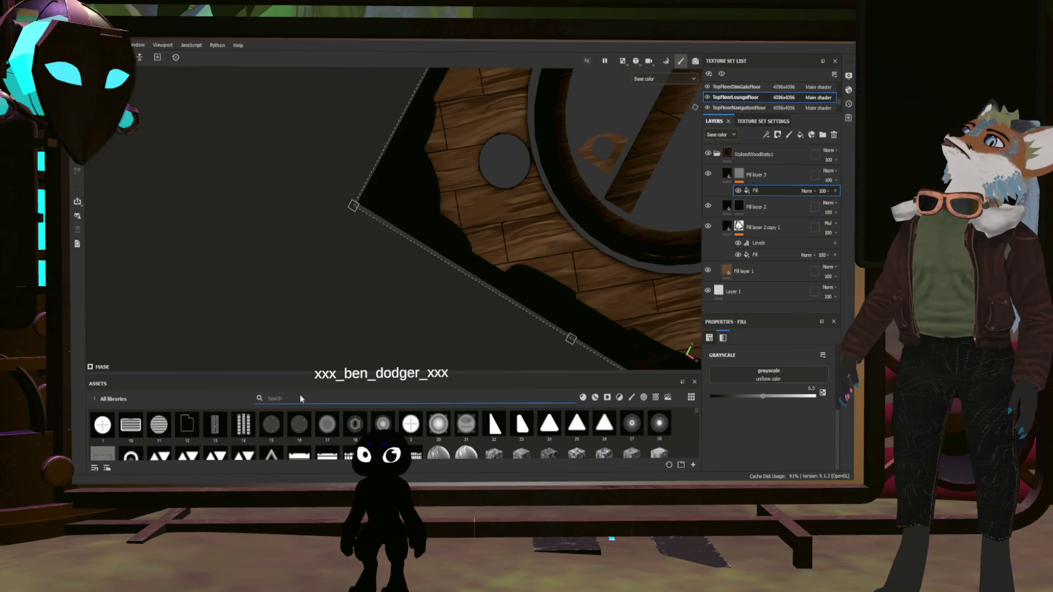
{"action": "type", "text": "bor"}
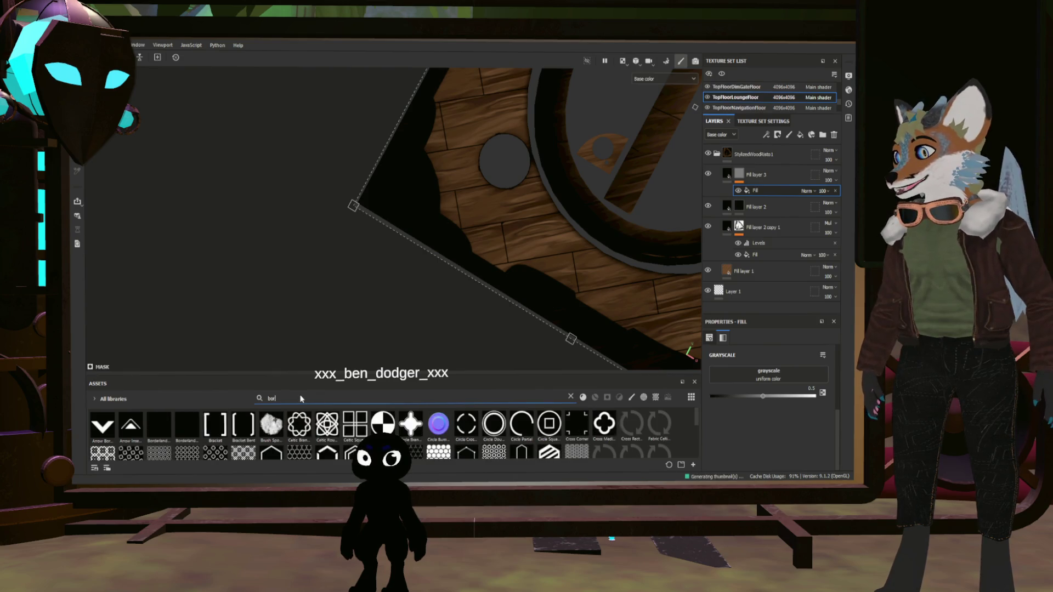
{"action": "mouse_move", "coordinate": [181, 424]}
{"action": "left_mouse_down"}
{"action": "mouse_move", "coordinate": [529, 365]}
{"action": "mouse_move", "coordinate": [737, 395]}
{"action": "mouse_move", "coordinate": [735, 376]}
{"action": "left_mouse_up"}
{"action": "mouse_move", "coordinate": [563, 260]}
{"action": "left_mouse_down", "text": "alt"}
{"action": "mouse_move", "coordinate": [551, 276]}
{"action": "mouse_move", "coordinate": [486, 218]}
{"action": "mouse_move", "coordinate": [418, 210]}
{"action": "mouse_move", "coordinate": [373, 257]}
{"action": "left_mouse_up", "text": "alt"}
{"action": "middle_click_drag", "start_coordinate": [373, 258], "coordinate": [362, 269], "text": "alt"}
{"action": "mouse_move", "coordinate": [363, 269]}
{"action": "left_mouse_down", "text": "alt"}
{"action": "mouse_move", "coordinate": [390, 216]}
{"action": "mouse_move", "coordinate": [425, 252]}
{"action": "mouse_move", "coordinate": [418, 230]}
{"action": "mouse_move", "coordinate": [469, 187]}
{"action": "left_mouse_up", "text": "alt"}
- Frame the whole floor mesh and select the StylizedWoodRisto1 folder
{"action": "scroll", "coordinate": [469, 187], "scroll_direction": "down", "scroll_amount": 10}
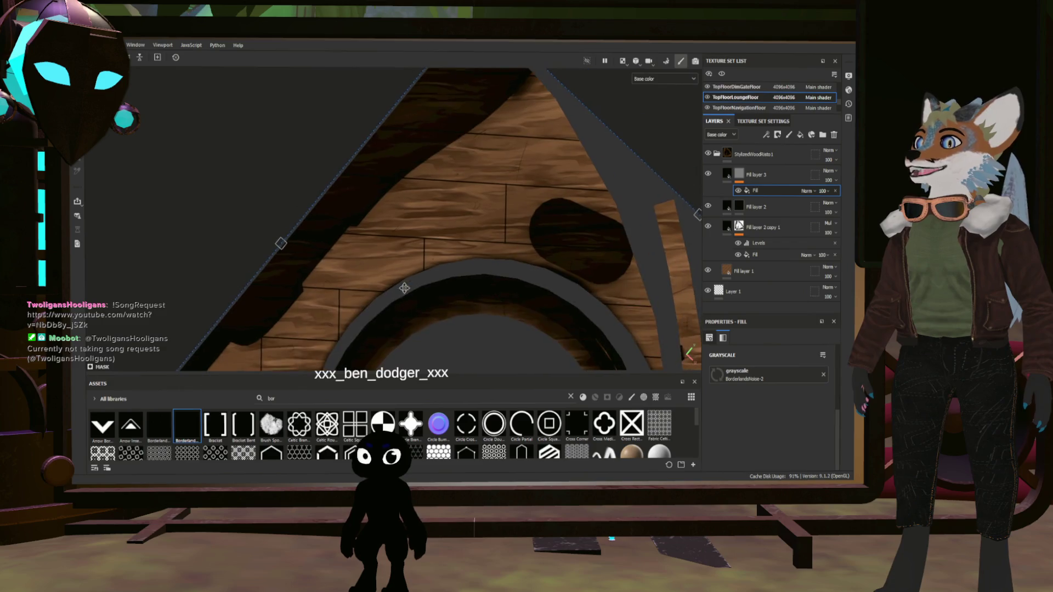
{"action": "scroll", "coordinate": [431, 250], "scroll_direction": "up", "scroll_amount": 5}
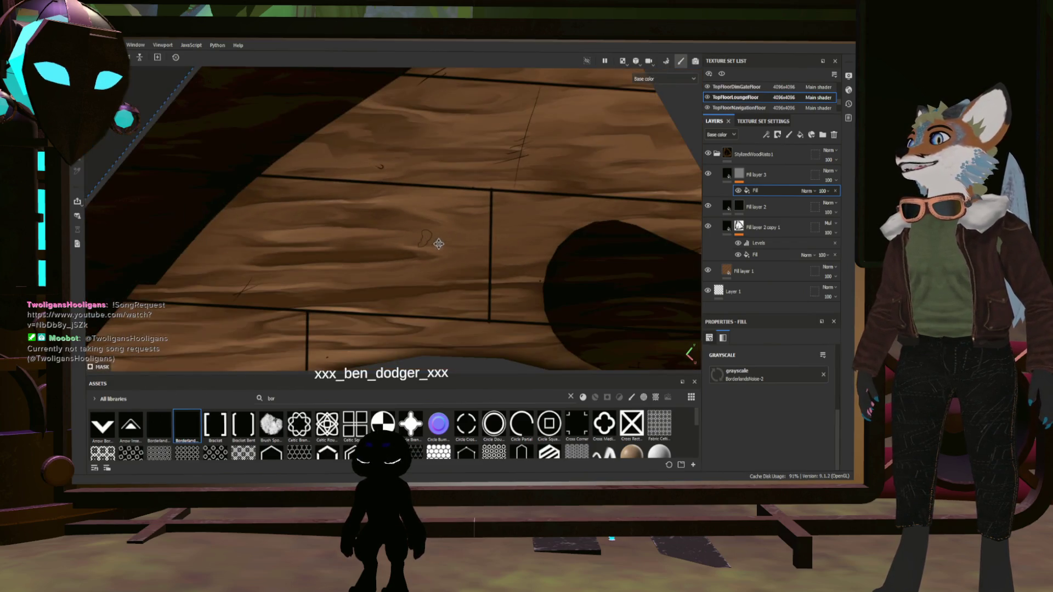
{"action": "mouse_move", "coordinate": [437, 240]}
{"action": "left_mouse_down", "text": "alt"}
{"action": "mouse_move", "coordinate": [477, 252]}
{"action": "mouse_move", "coordinate": [444, 245]}
{"action": "mouse_move", "coordinate": [501, 241]}
{"action": "mouse_move", "coordinate": [463, 228]}
{"action": "mouse_move", "coordinate": [531, 289]}
{"action": "mouse_move", "coordinate": [565, 258]}
{"action": "mouse_move", "coordinate": [590, 267]}
{"action": "left_mouse_up", "text": "alt"}
{"action": "key", "text": "f"}
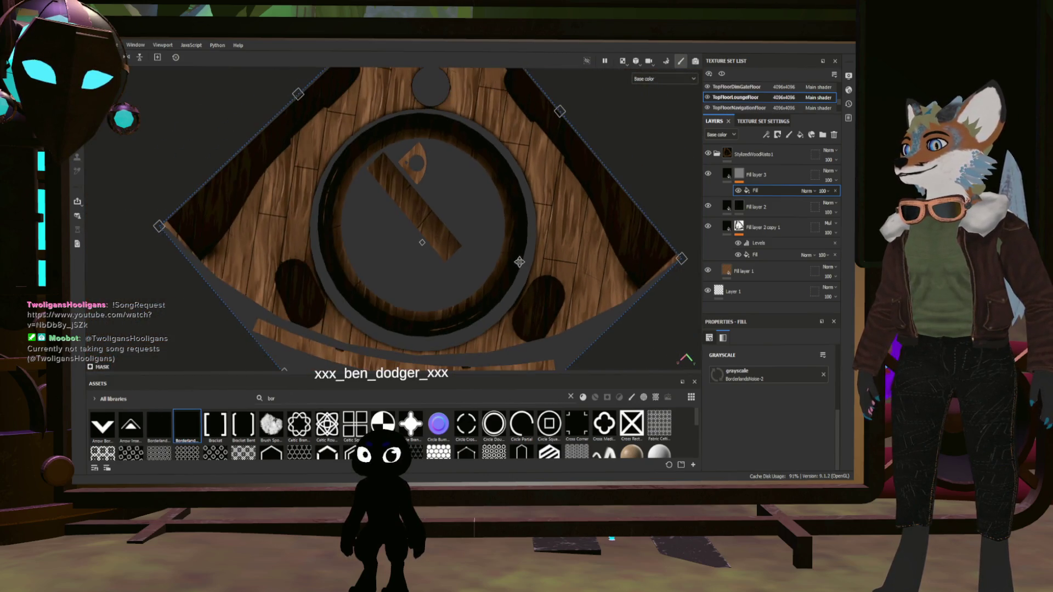
{"action": "left_click_drag", "start_coordinate": [516, 262], "coordinate": [534, 234], "text": "alt"}
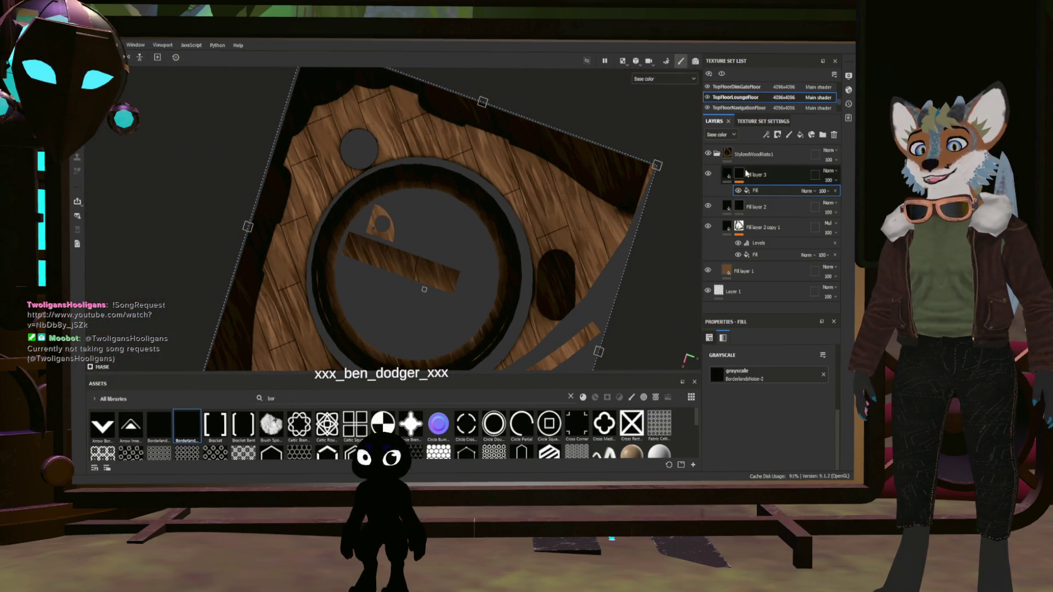
{"action": "left_click", "coordinate": [741, 158]}
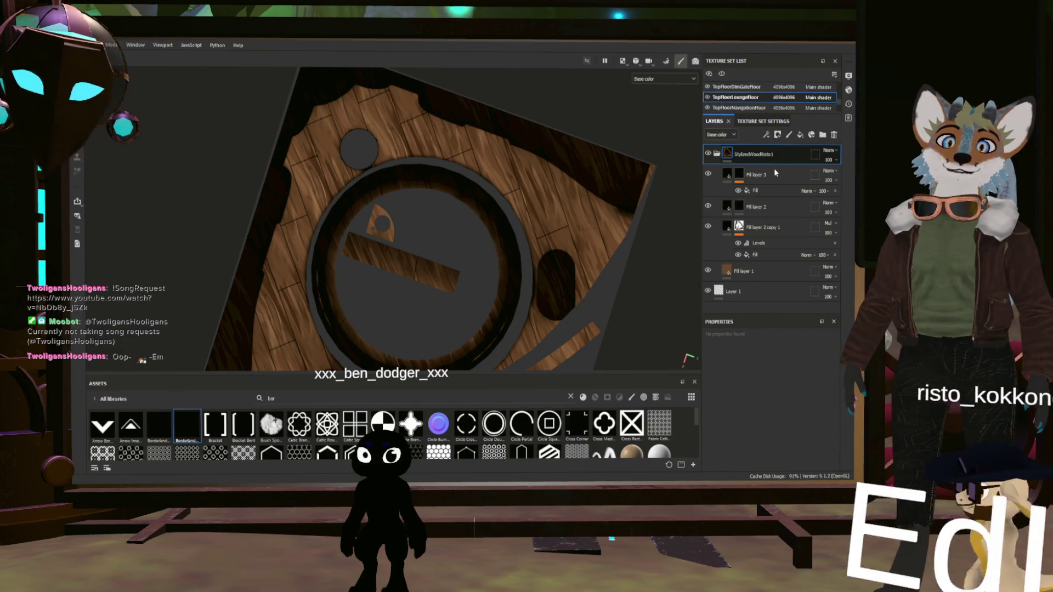
- Add a mask to StylizedWoodRisto1 and polygon-fill the outer ring's UV chunk
{"action": "left_click", "coordinate": [777, 134]}
{"action": "left_click", "coordinate": [795, 145]}
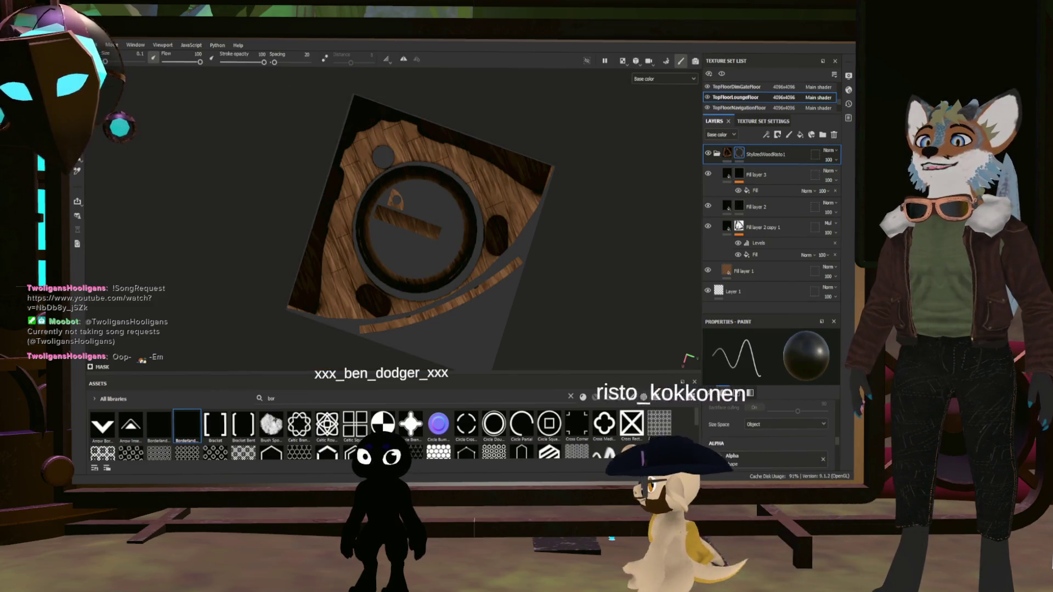
{"action": "key", "text": "4"}
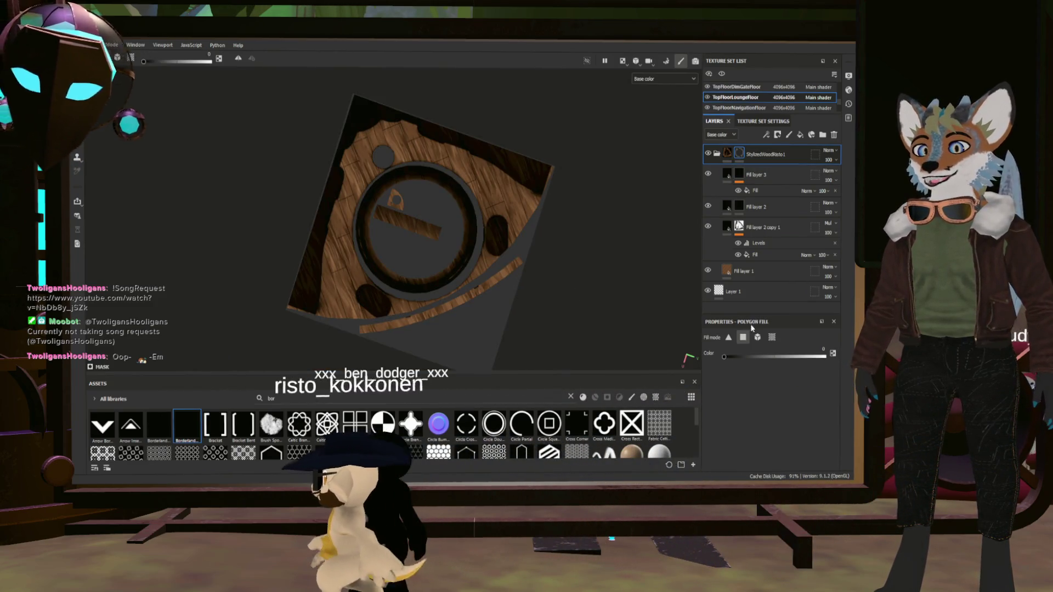
{"action": "left_click", "coordinate": [774, 337]}
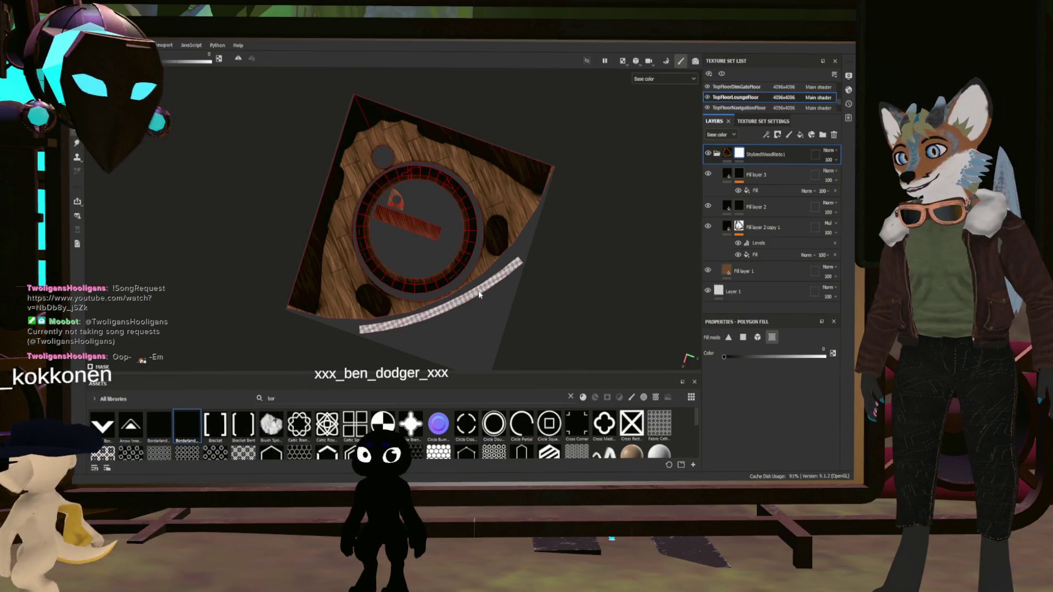
{"action": "scroll", "coordinate": [466, 217], "scroll_direction": "up", "scroll_amount": 3}
{"action": "left_click", "coordinate": [469, 210]}
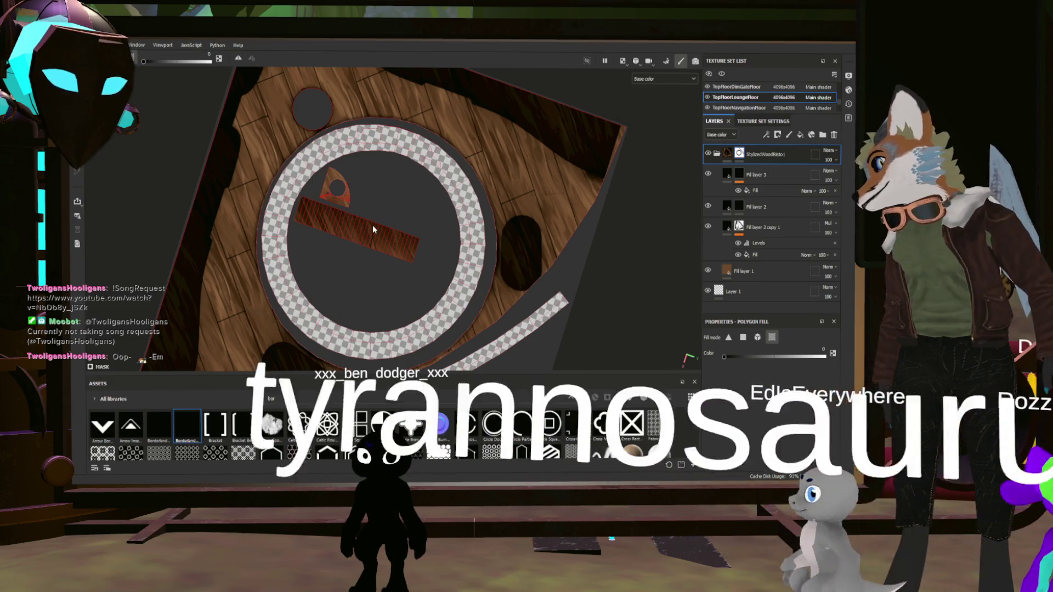
- Cut the small wedge piece out of the wood mask
{"action": "scroll", "coordinate": [373, 230], "scroll_direction": "up", "scroll_amount": 2}
{"action": "scroll", "coordinate": [367, 232], "scroll_direction": "down", "scroll_amount": 2}
{"action": "scroll", "coordinate": [330, 188], "scroll_direction": "up", "scroll_amount": 3}
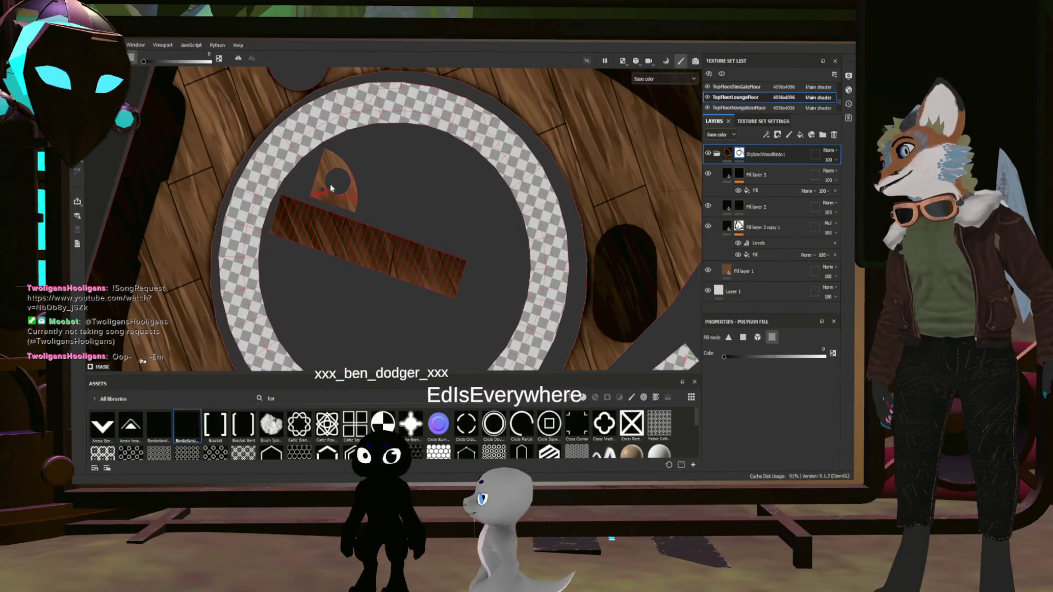
{"action": "left_click", "coordinate": [331, 188]}
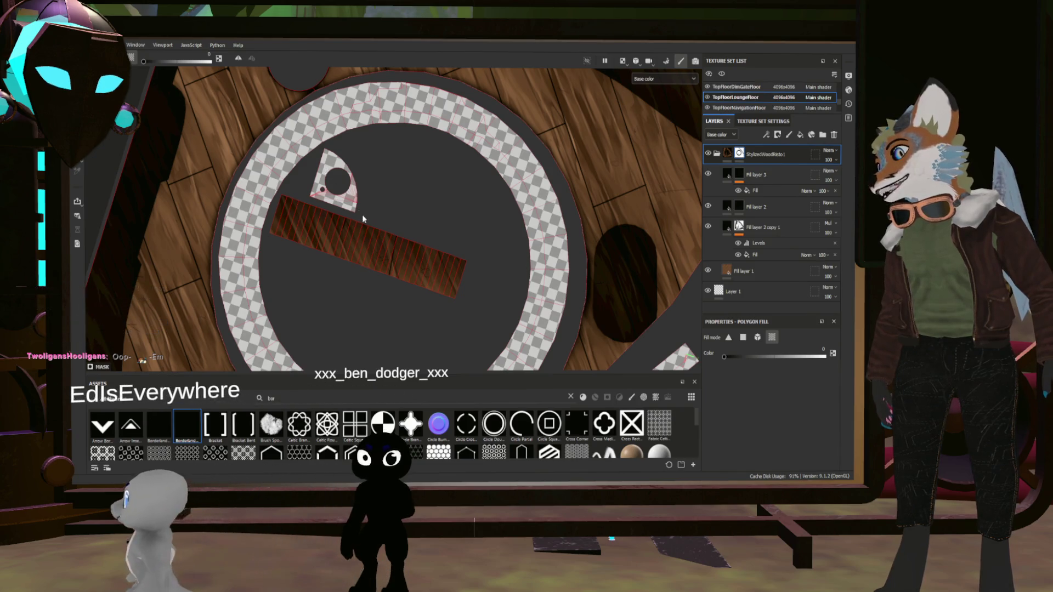
{"action": "scroll", "coordinate": [331, 229], "scroll_direction": "up", "scroll_amount": 2}
{"action": "scroll", "coordinate": [360, 245], "scroll_direction": "down", "scroll_amount": 4}
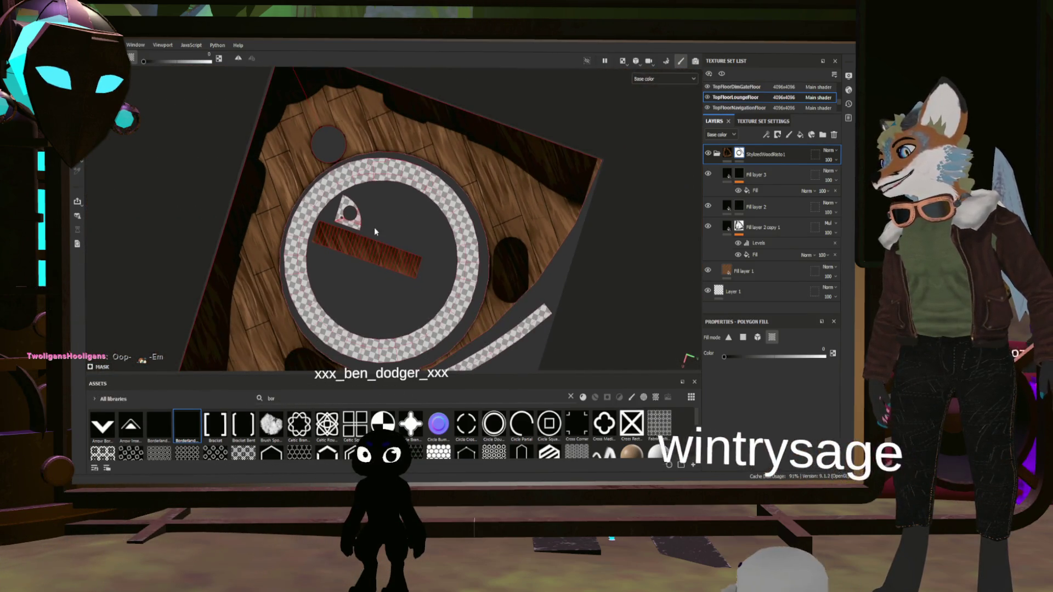
{"action": "scroll", "coordinate": [376, 222], "scroll_direction": "up", "scroll_amount": 5}
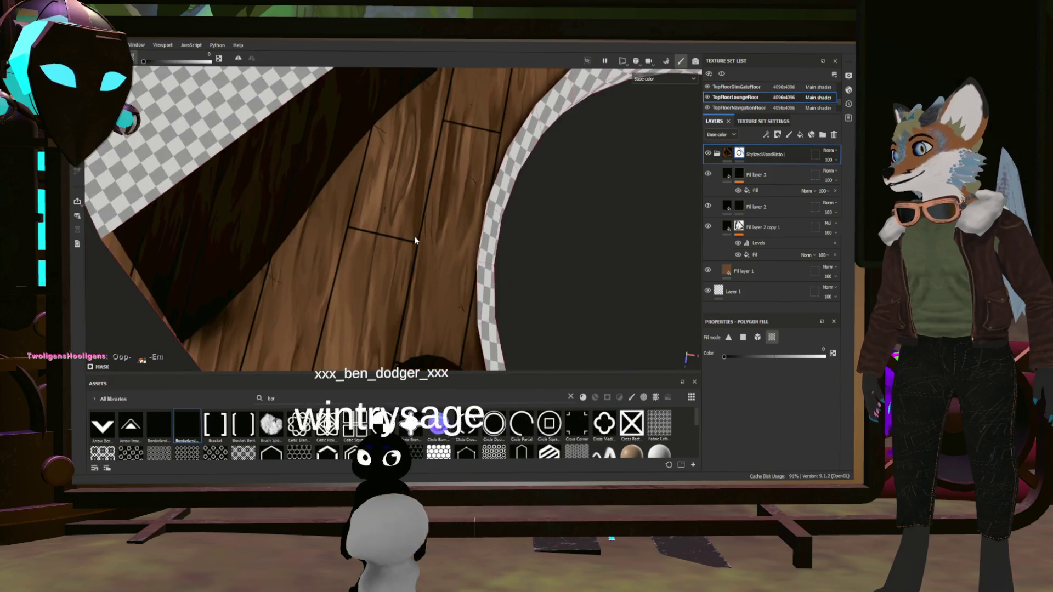
{"action": "scroll", "coordinate": [415, 244], "scroll_direction": "down", "scroll_amount": 6}
{"action": "scroll", "coordinate": [474, 238], "scroll_direction": "up", "scroll_amount": 2}
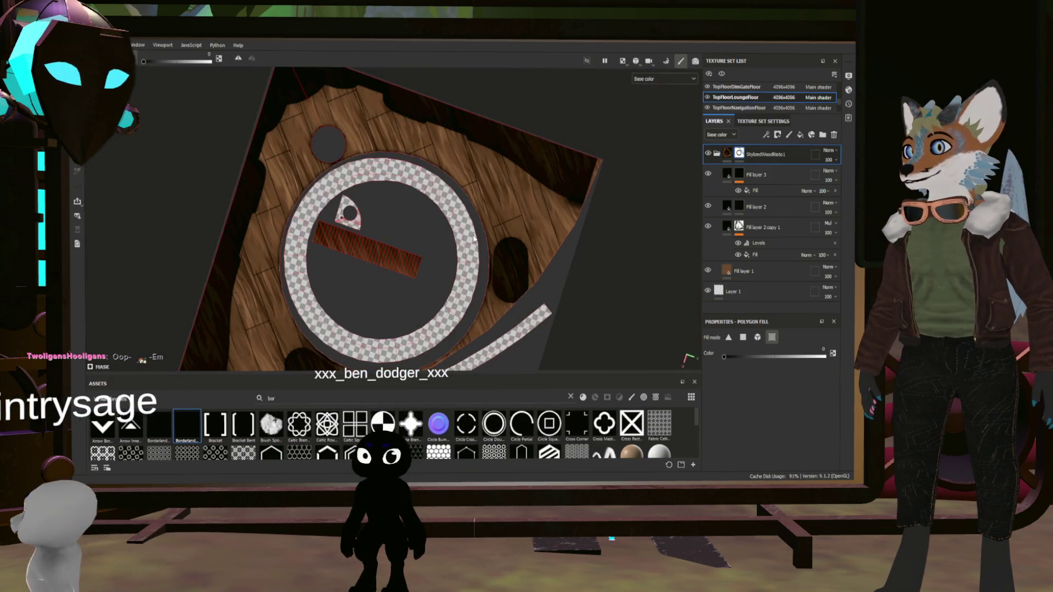
{"action": "scroll", "coordinate": [474, 237], "scroll_direction": "up", "scroll_amount": 3}
{"action": "scroll", "coordinate": [474, 237], "scroll_direction": "down", "scroll_amount": 3}
{"action": "scroll", "coordinate": [475, 238], "scroll_direction": "up", "scroll_amount": 3}
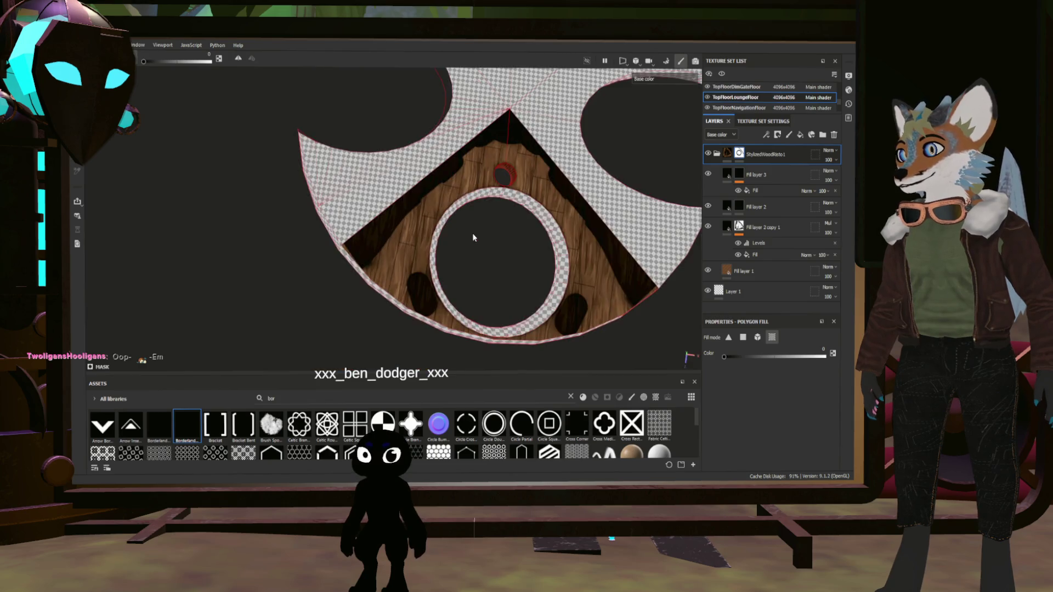
- Show the 3D and UV views side by side and cut out the long bar
{"action": "key", "text": "F1"}
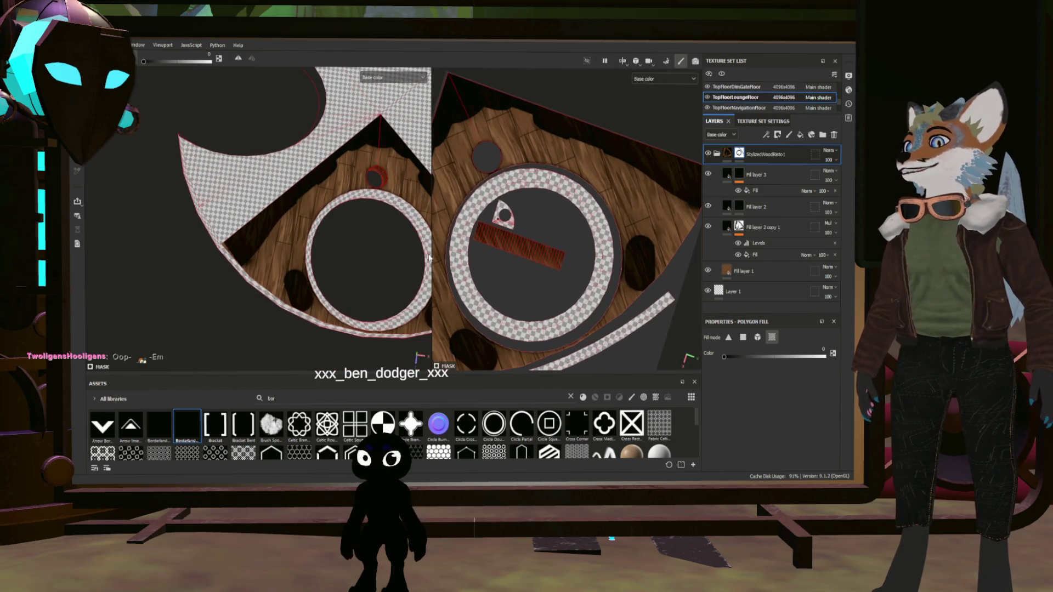
{"action": "scroll", "coordinate": [351, 252], "scroll_direction": "up", "scroll_amount": 2}
{"action": "mouse_move", "coordinate": [342, 275]}
{"action": "left_mouse_down", "text": "alt"}
{"action": "mouse_move", "coordinate": [343, 219]}
{"action": "mouse_move", "coordinate": [369, 233]}
{"action": "mouse_move", "coordinate": [298, 246]}
{"action": "mouse_move", "coordinate": [314, 222]}
{"action": "left_mouse_up", "text": "alt"}
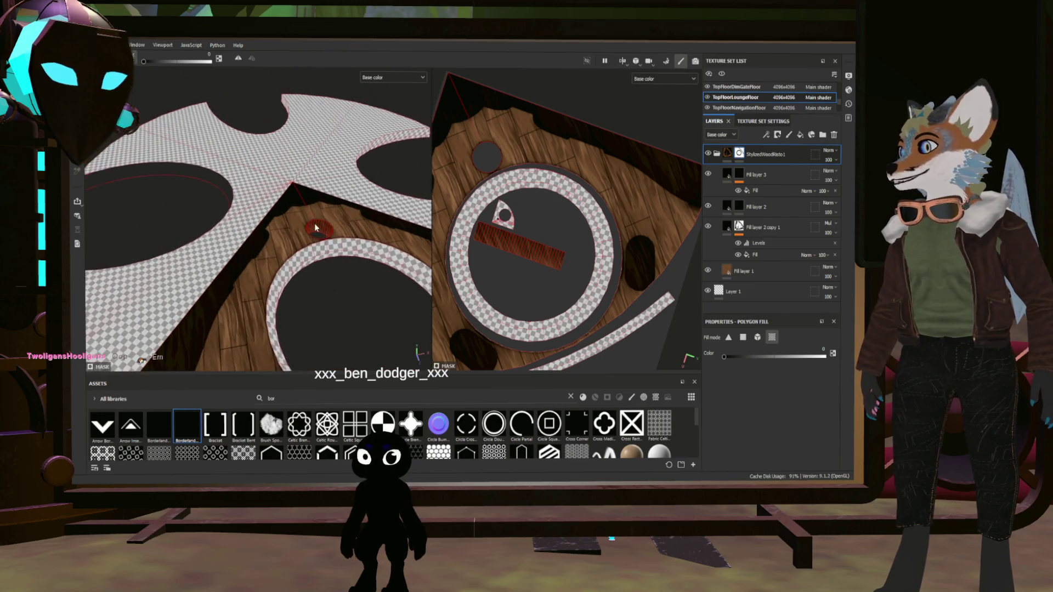
{"action": "scroll", "coordinate": [344, 227], "scroll_direction": "up", "scroll_amount": 3}
{"action": "left_click", "coordinate": [515, 244]}
{"action": "scroll", "coordinate": [258, 219], "scroll_direction": "down", "scroll_amount": 4}
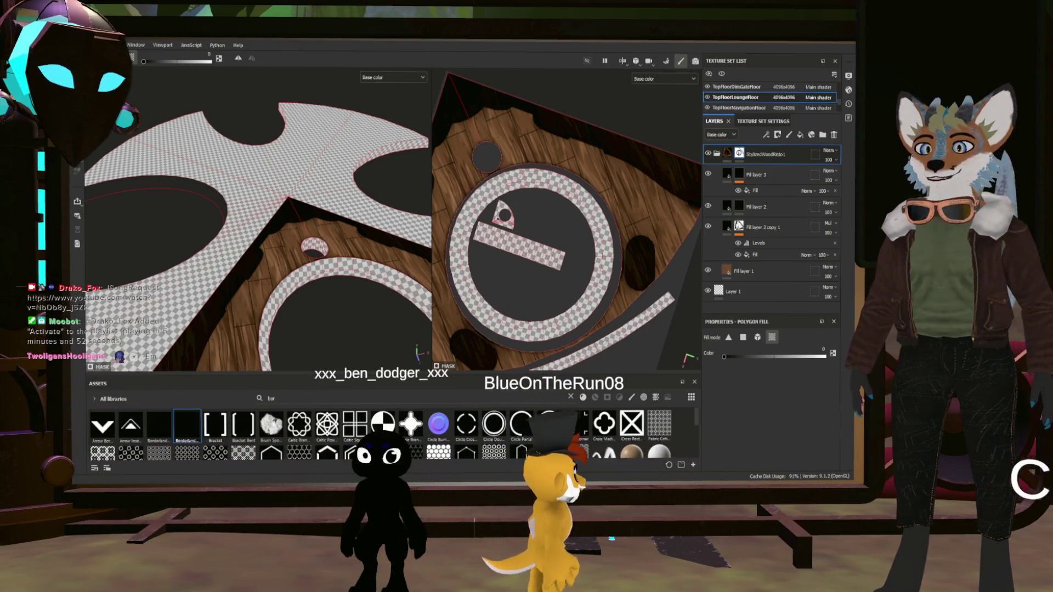
{"action": "left_click", "coordinate": [717, 155]}
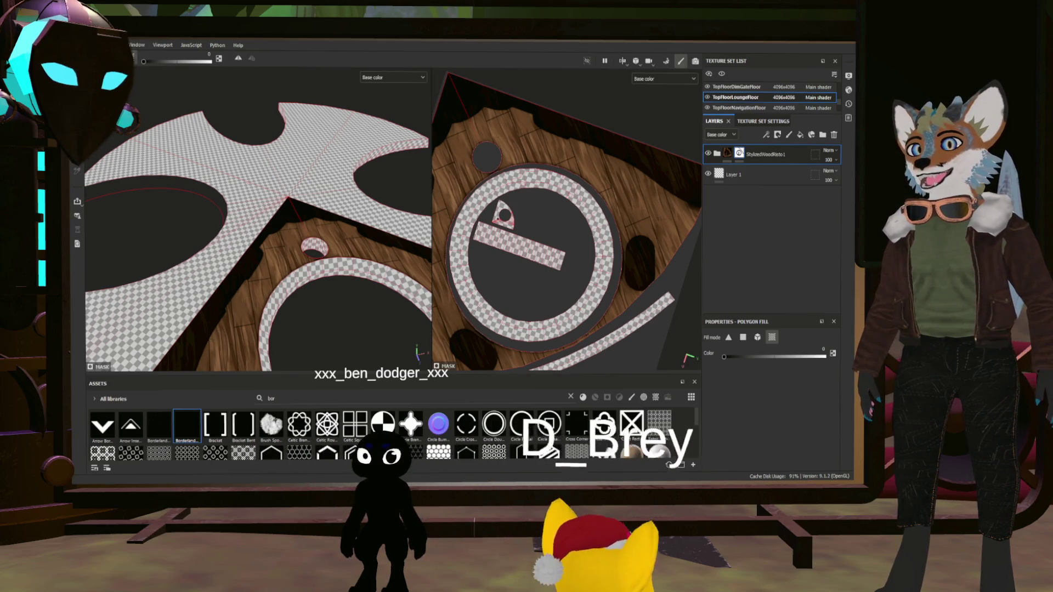
- Filter assets to textures and turn metal-2 albedo into a fill layer
{"action": "left_click", "coordinate": [668, 396]}
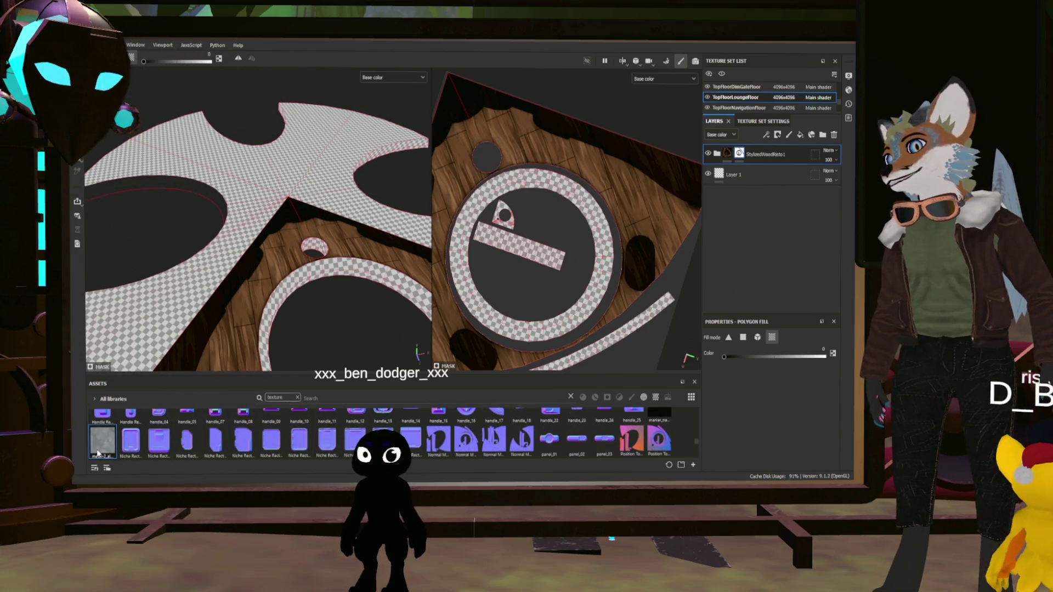
{"action": "left_click_drag", "start_coordinate": [98, 453], "coordinate": [738, 175]}
{"action": "left_click_drag", "start_coordinate": [772, 271], "coordinate": [772, 272]}
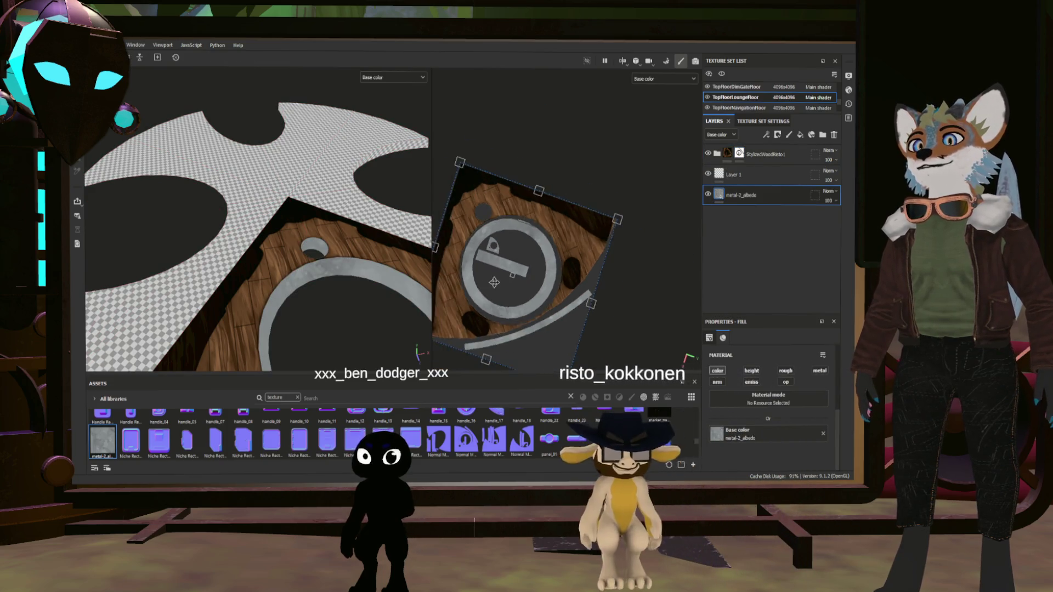
{"action": "scroll", "coordinate": [489, 283], "scroll_direction": "up", "scroll_amount": 5}
{"action": "left_click_drag", "start_coordinate": [379, 307], "coordinate": [378, 256], "text": "alt"}
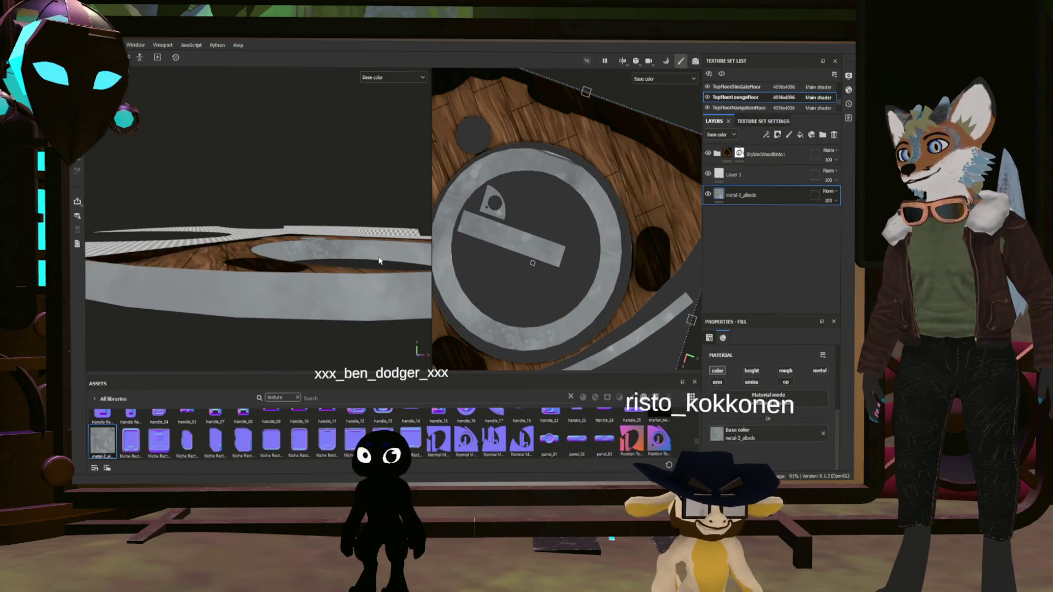
{"action": "scroll", "coordinate": [565, 247], "scroll_direction": "down", "scroll_amount": 2}
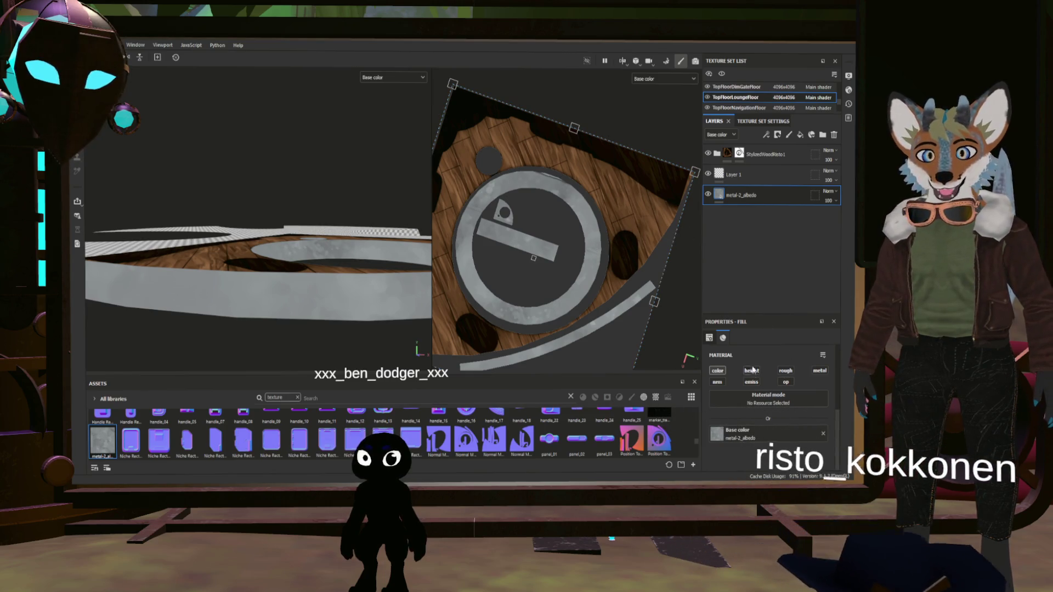
{"action": "scroll", "coordinate": [751, 392], "scroll_direction": "up", "scroll_amount": 3}
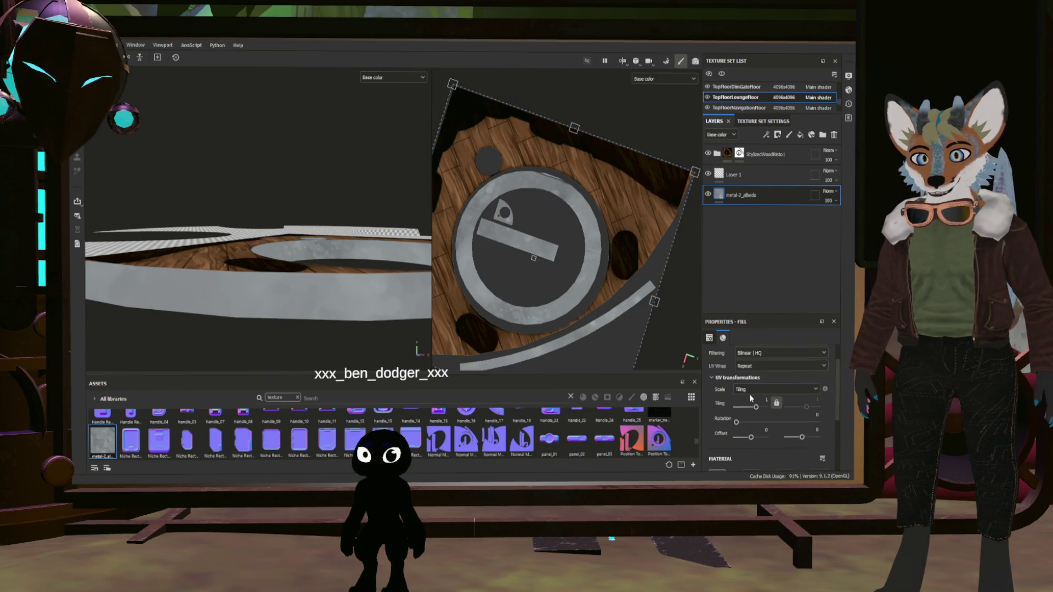
- Set the metal texture tiling to about 6.73 and rotate it on the floor
{"action": "left_click_drag", "start_coordinate": [758, 411], "coordinate": [770, 412]}
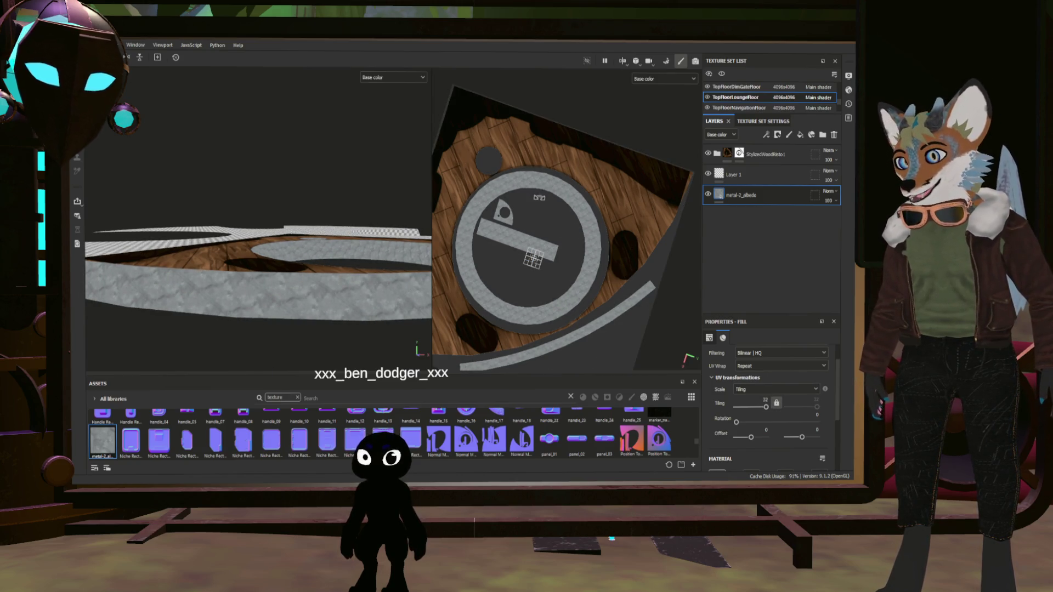
{"action": "left_click_drag", "start_coordinate": [572, 257], "coordinate": [555, 303]}
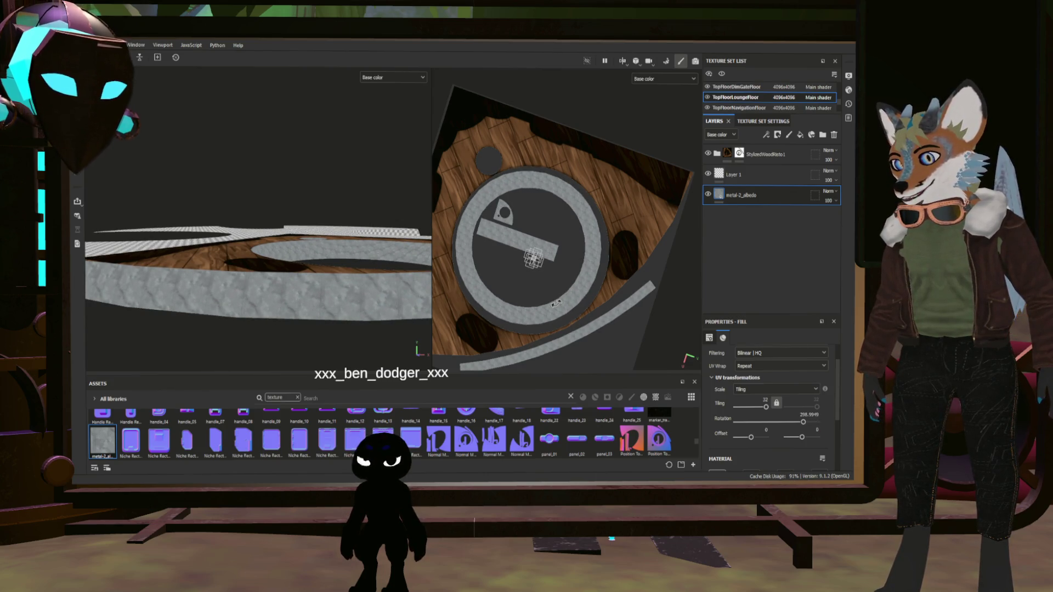
{"action": "scroll", "coordinate": [350, 325], "scroll_direction": "up", "scroll_amount": 3}
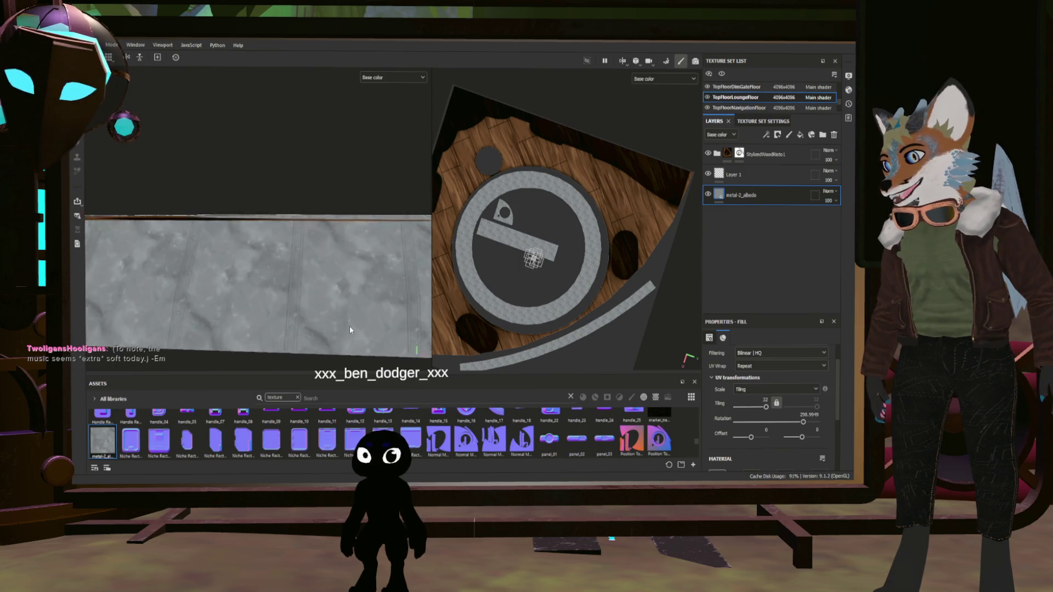
{"action": "scroll", "coordinate": [360, 325], "scroll_direction": "up", "scroll_amount": 2}
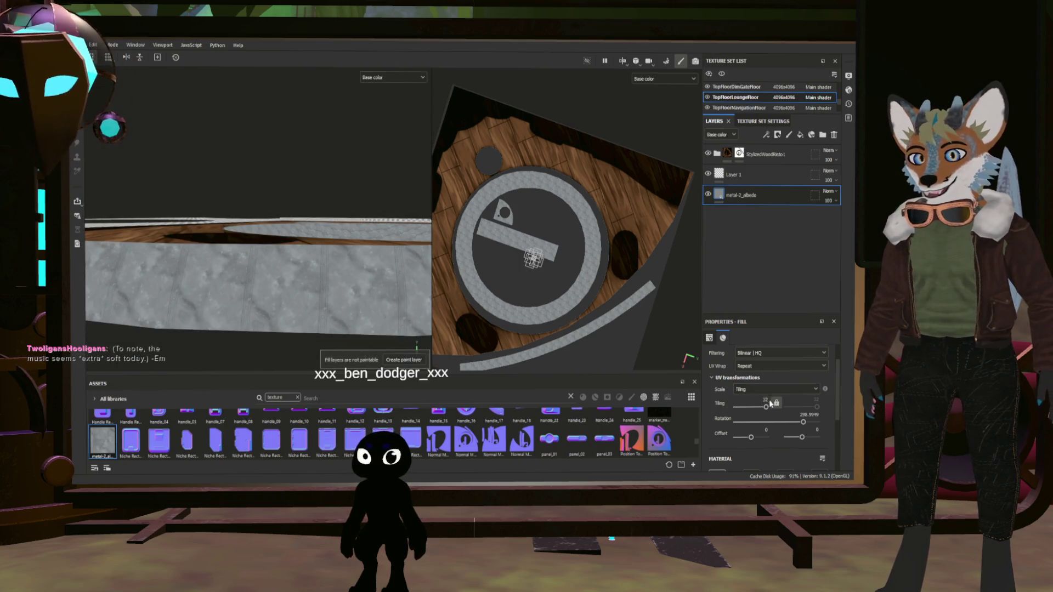
{"action": "left_click_drag", "start_coordinate": [767, 407], "coordinate": [762, 409]}
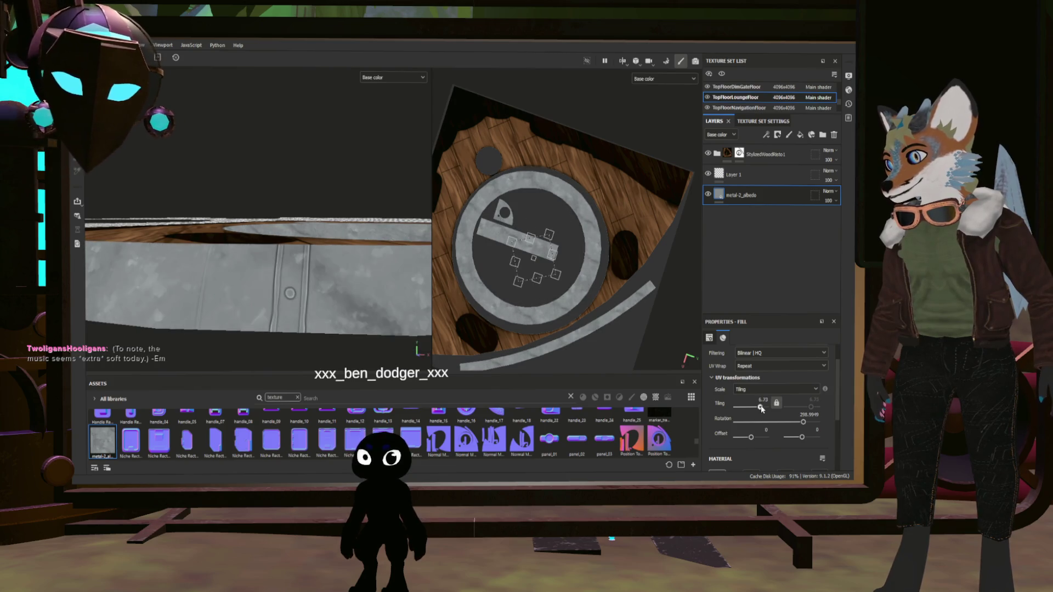
{"action": "scroll", "coordinate": [354, 345], "scroll_direction": "down", "scroll_amount": 5}
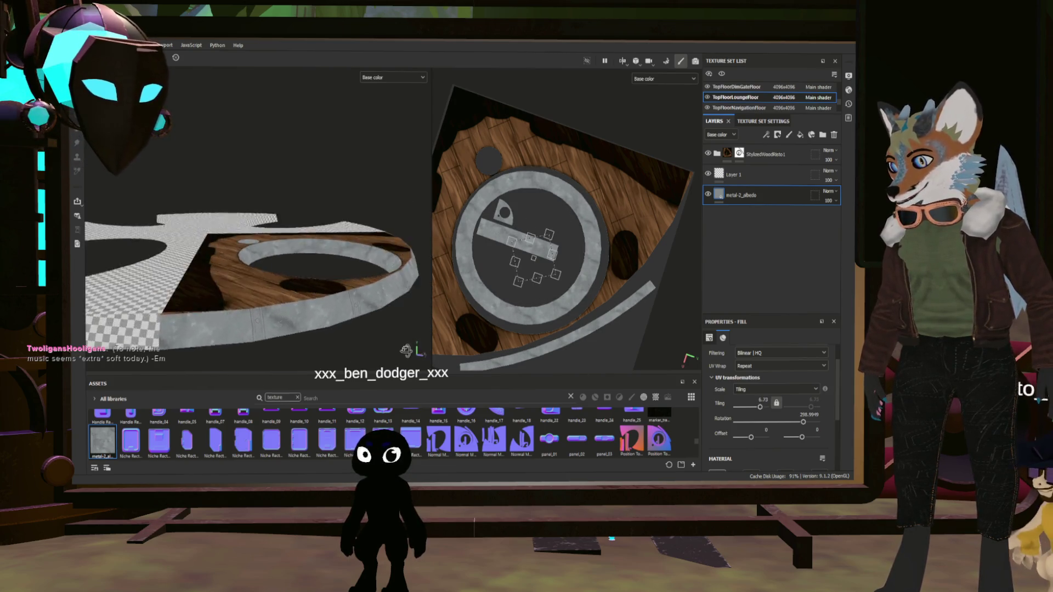
{"action": "middle_click_drag", "start_coordinate": [383, 338], "coordinate": [294, 289]}
{"action": "left_click_drag", "start_coordinate": [294, 289], "coordinate": [305, 265], "text": "alt"}
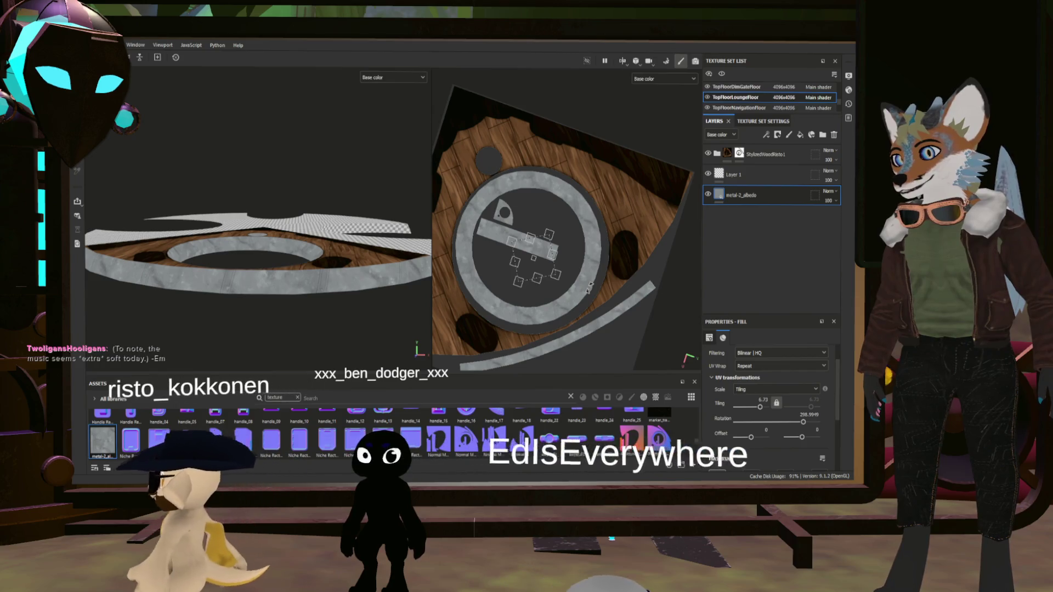
{"action": "left_click_drag", "start_coordinate": [590, 285], "coordinate": [597, 277]}
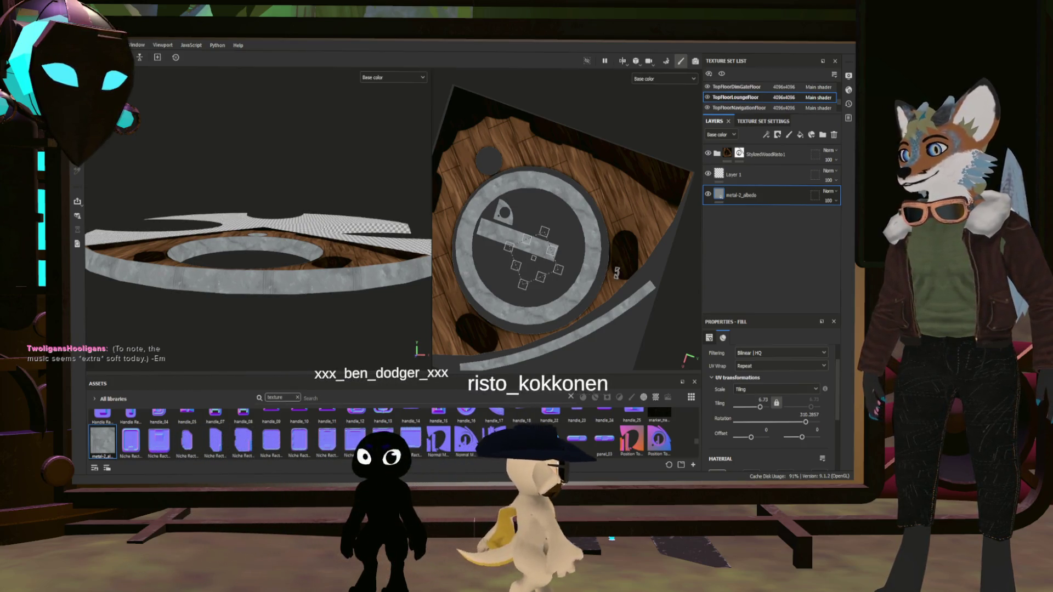
- Switch the metal fill to tri-planar projection with rotation around 180
{"action": "scroll", "coordinate": [766, 370], "scroll_direction": "up", "scroll_amount": 2}
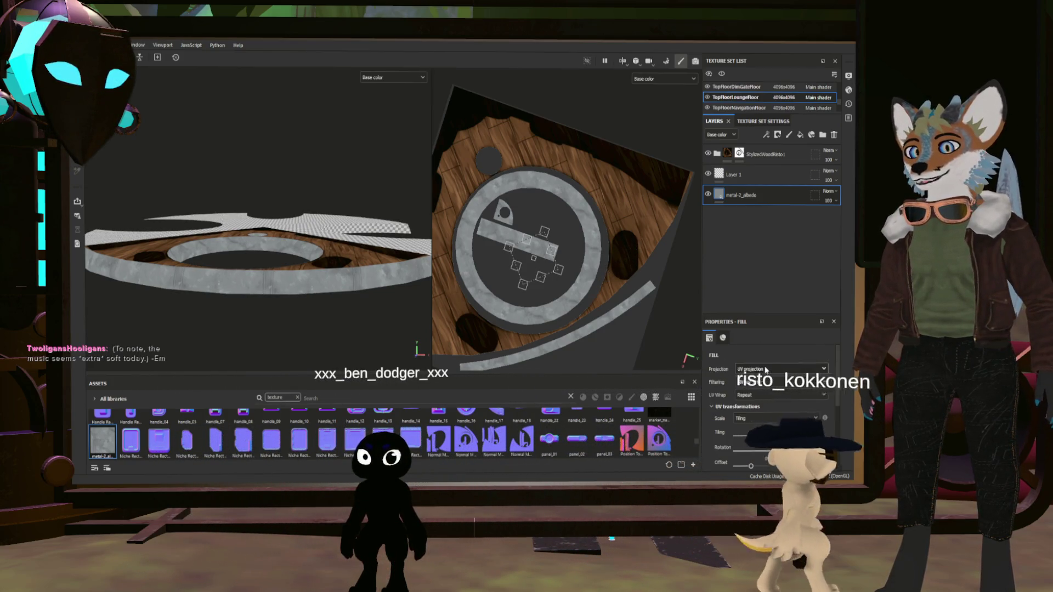
{"action": "left_click", "coordinate": [765, 370]}
{"action": "left_click", "coordinate": [766, 385]}
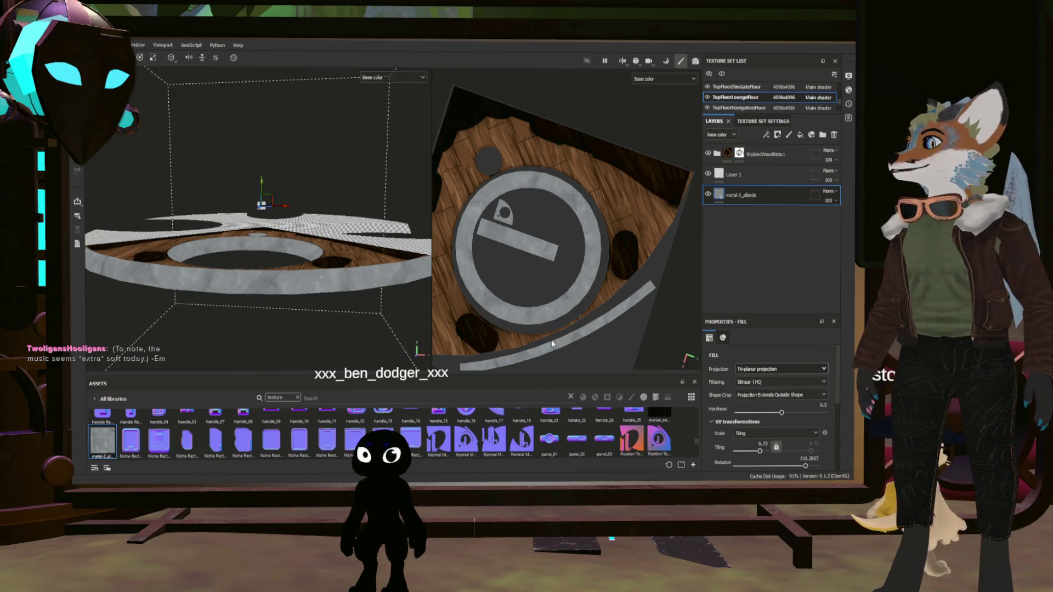
{"action": "scroll", "coordinate": [570, 318], "scroll_direction": "down", "scroll_amount": 5}
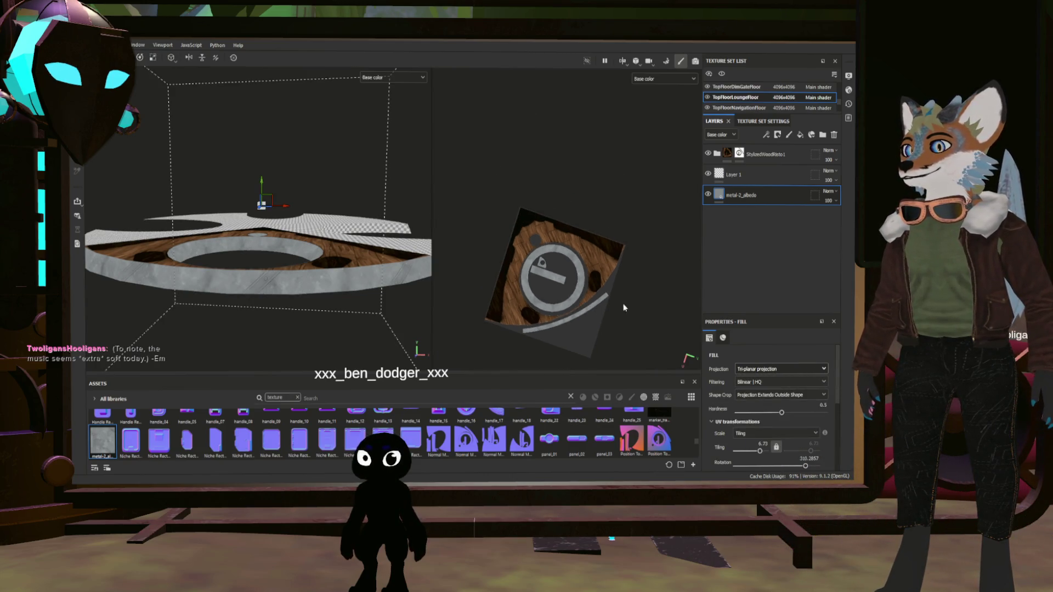
{"action": "scroll", "coordinate": [685, 344], "scroll_direction": "up", "scroll_amount": 1}
{"action": "scroll", "coordinate": [768, 395], "scroll_direction": "down", "scroll_amount": 2}
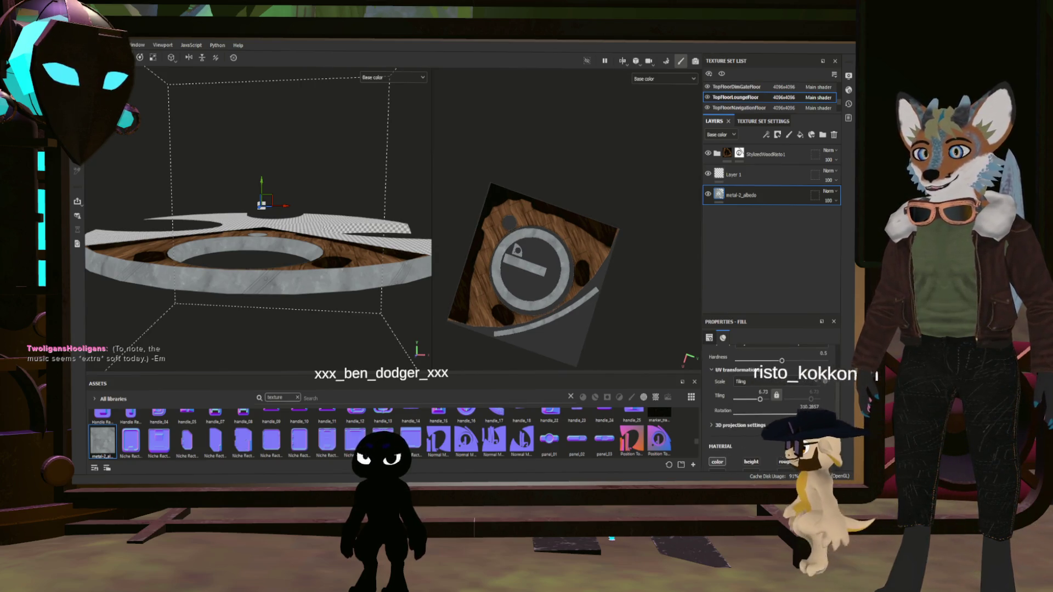
{"action": "left_click", "coordinate": [772, 414]}
{"action": "left_click_drag", "start_coordinate": [773, 414], "coordinate": [777, 414]}
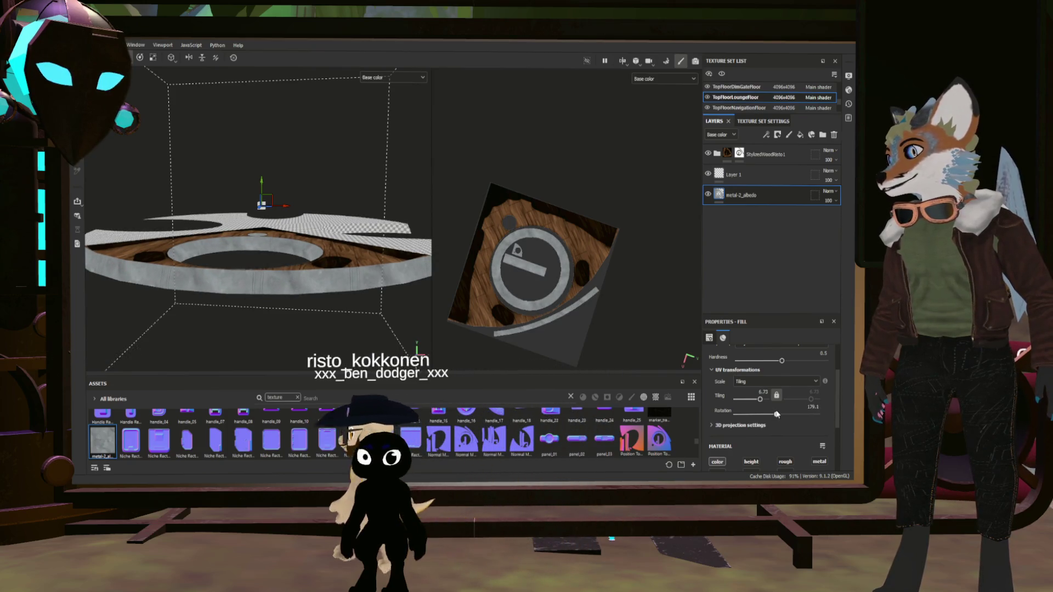
{"action": "scroll", "coordinate": [227, 284], "scroll_direction": "up", "scroll_amount": 5}
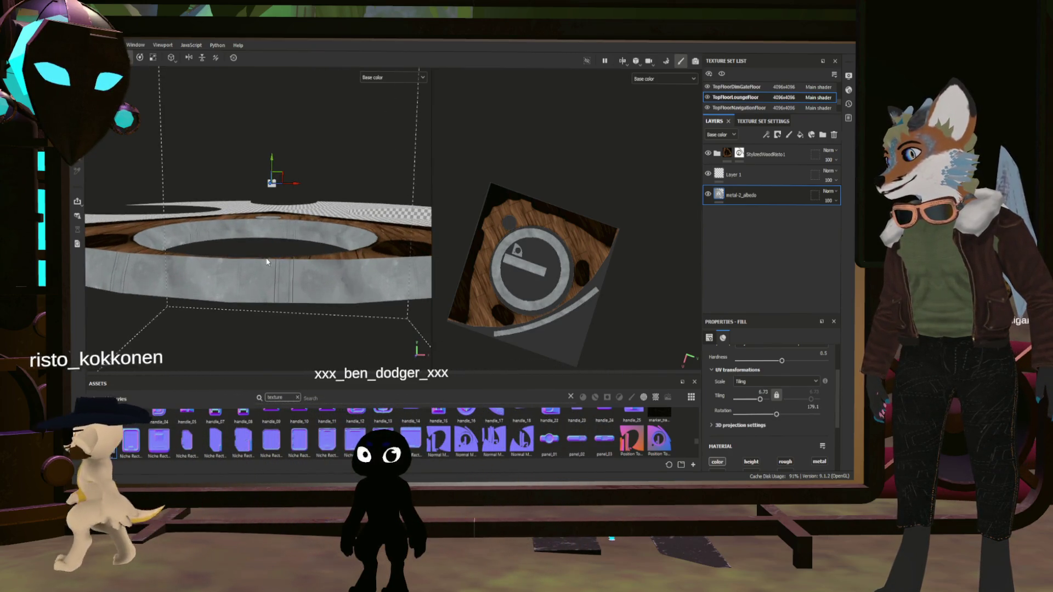
- Set the tri-planar Offset Y to 0.24 and inspect the floor rim
{"action": "mouse_move", "coordinate": [272, 323]}
{"action": "left_mouse_down", "text": "alt"}
{"action": "mouse_move", "coordinate": [262, 303]}
{"action": "mouse_move", "coordinate": [320, 276]}
{"action": "left_mouse_up", "text": "alt"}
{"action": "mouse_move", "coordinate": [302, 321]}
{"action": "left_mouse_down", "text": "alt"}
{"action": "mouse_move", "coordinate": [305, 274]}
{"action": "mouse_move", "coordinate": [307, 290]}
{"action": "mouse_move", "coordinate": [329, 296]}
{"action": "left_mouse_up", "text": "alt"}
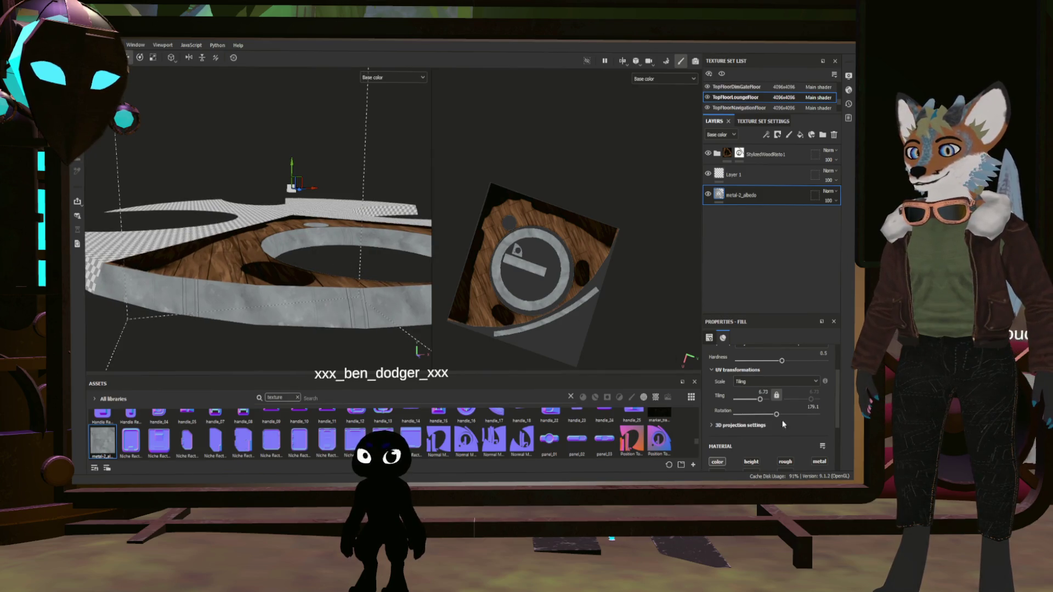
{"action": "scroll", "coordinate": [780, 423], "scroll_direction": "up", "scroll_amount": 2}
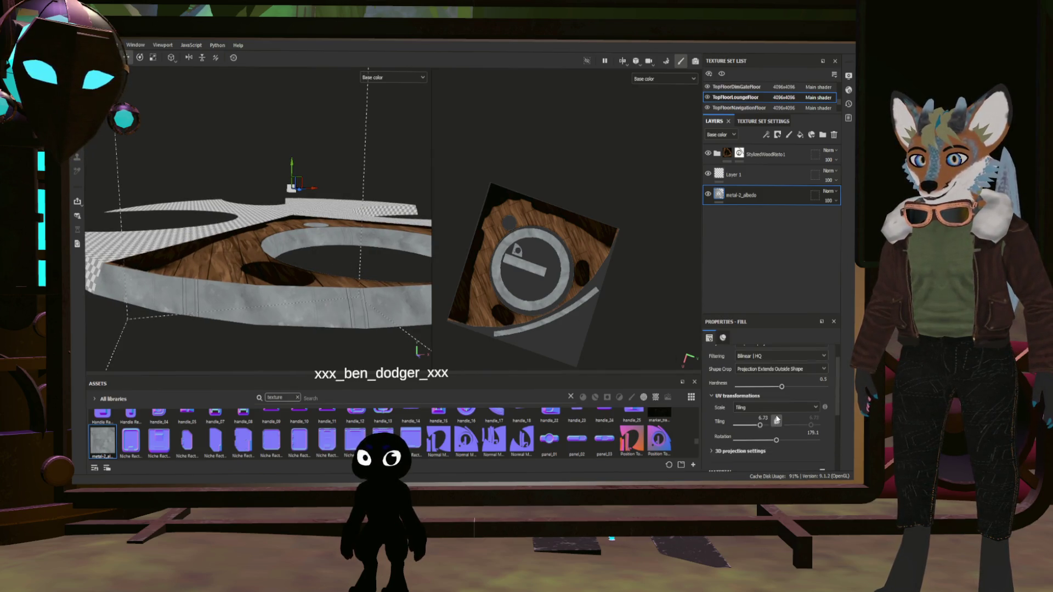
{"action": "scroll", "coordinate": [765, 427], "scroll_direction": "down", "scroll_amount": 2}
{"action": "scroll", "coordinate": [774, 440], "scroll_direction": "down", "scroll_amount": 4}
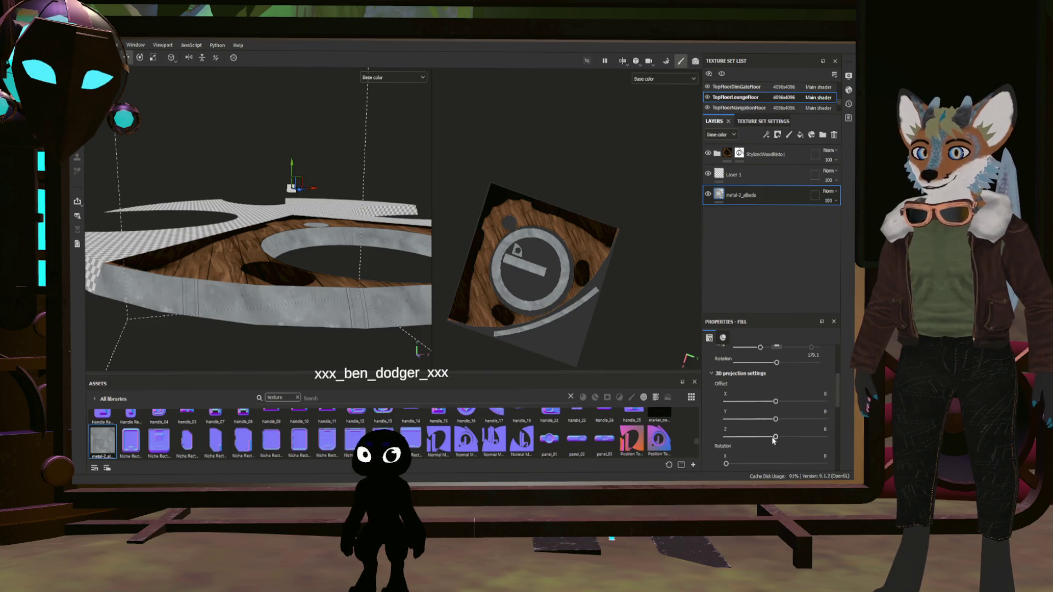
{"action": "left_click_drag", "start_coordinate": [776, 422], "coordinate": [783, 423]}
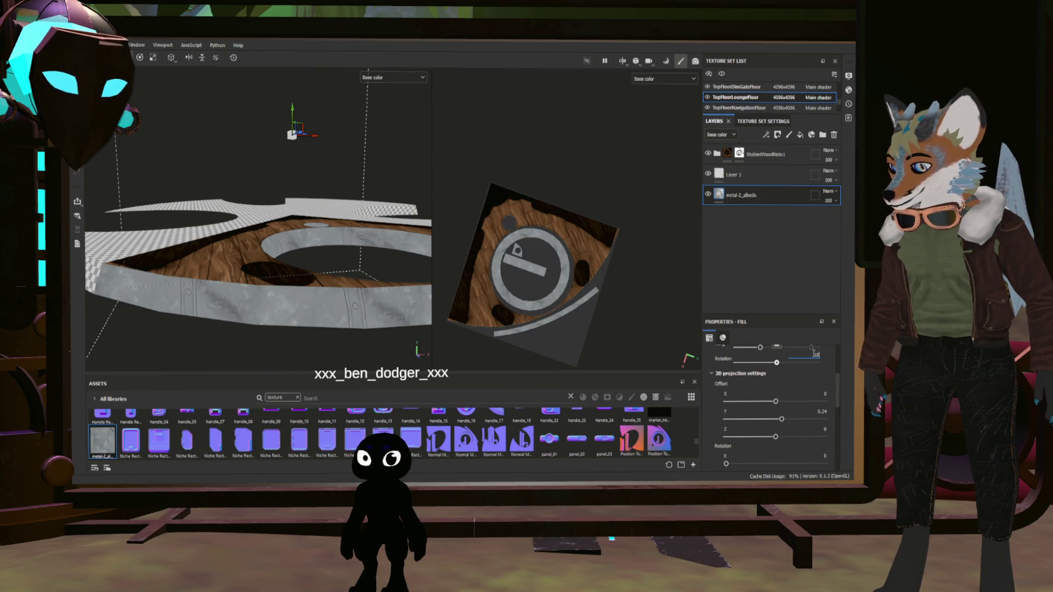
{"action": "mouse_move", "coordinate": [395, 341]}
{"action": "left_mouse_down", "text": "alt"}
{"action": "mouse_move", "coordinate": [309, 304]}
{"action": "mouse_move", "coordinate": [192, 287]}
{"action": "mouse_move", "coordinate": [351, 299]}
{"action": "left_mouse_up", "text": "alt"}
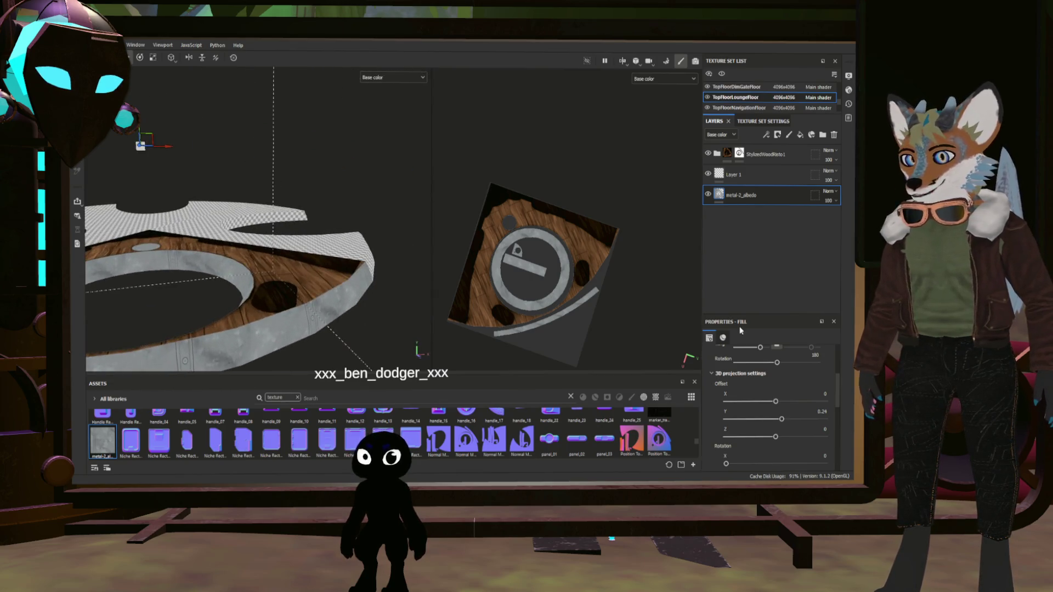
{"action": "scroll", "coordinate": [785, 391], "scroll_direction": "up", "scroll_amount": 5}
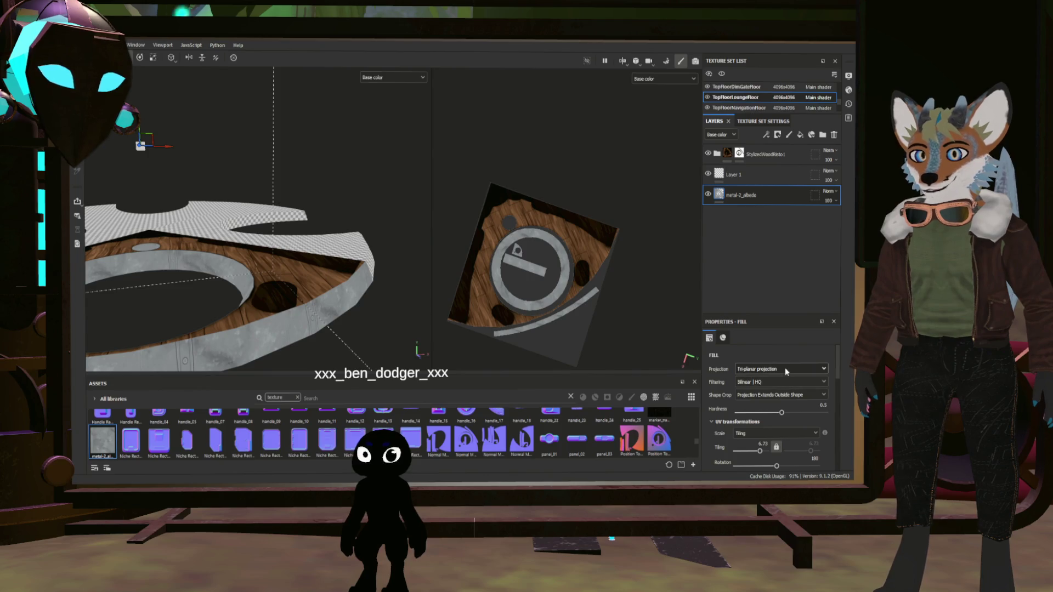
- Raise the spherical metal fill's tiling from 6.73 to 18.65 and set offset 0.11
{"action": "scroll", "coordinate": [771, 371], "scroll_direction": "down", "scroll_amount": 1}
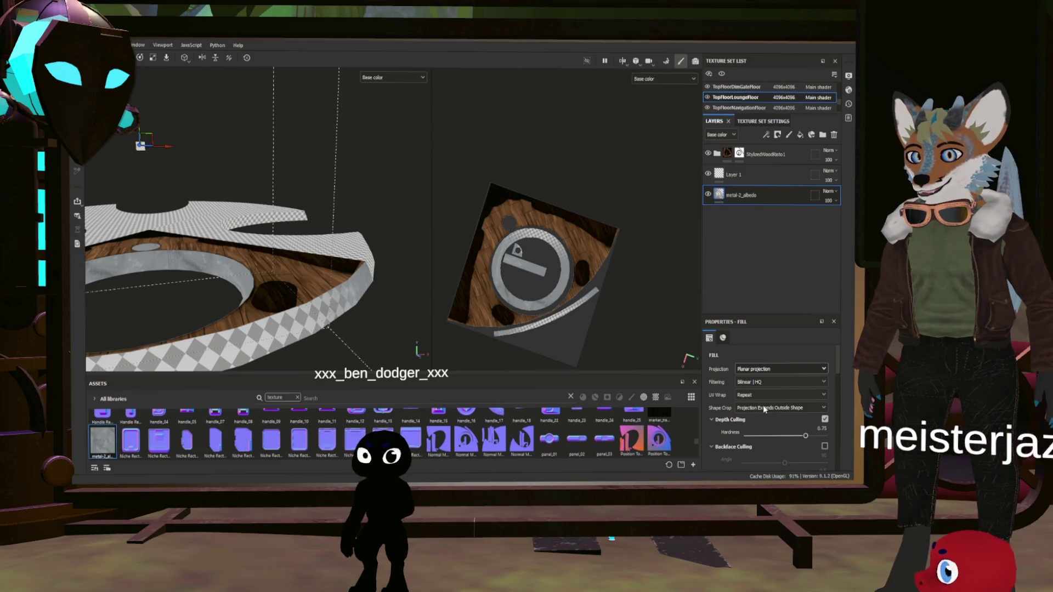
{"action": "scroll", "coordinate": [779, 369], "scroll_direction": "down", "scroll_amount": 1}
{"action": "scroll", "coordinate": [268, 326], "scroll_direction": "down", "scroll_amount": 5}
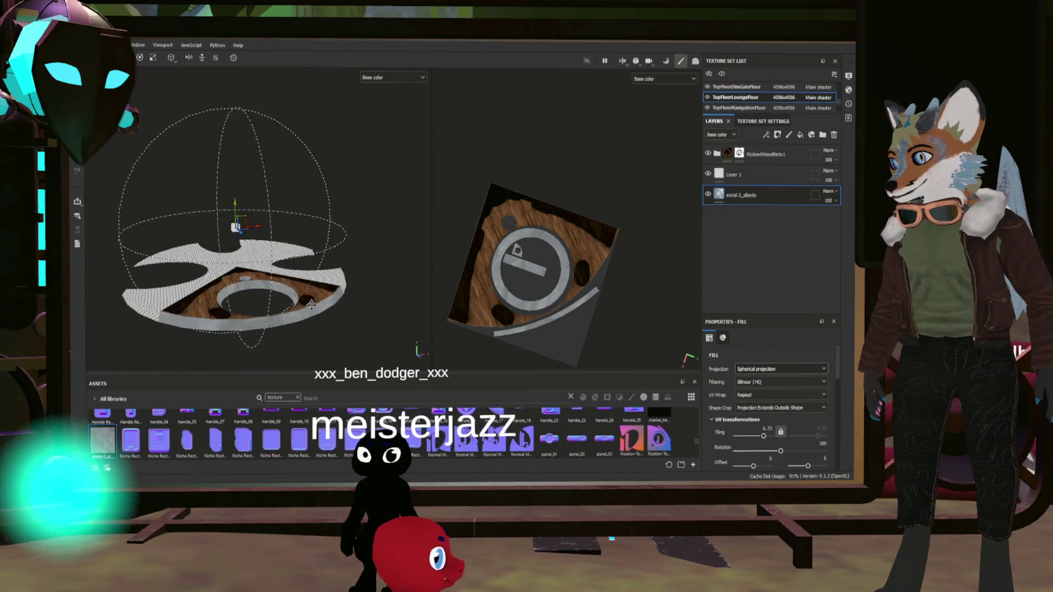
{"action": "left_click_drag", "start_coordinate": [311, 305], "coordinate": [274, 245], "text": "alt"}
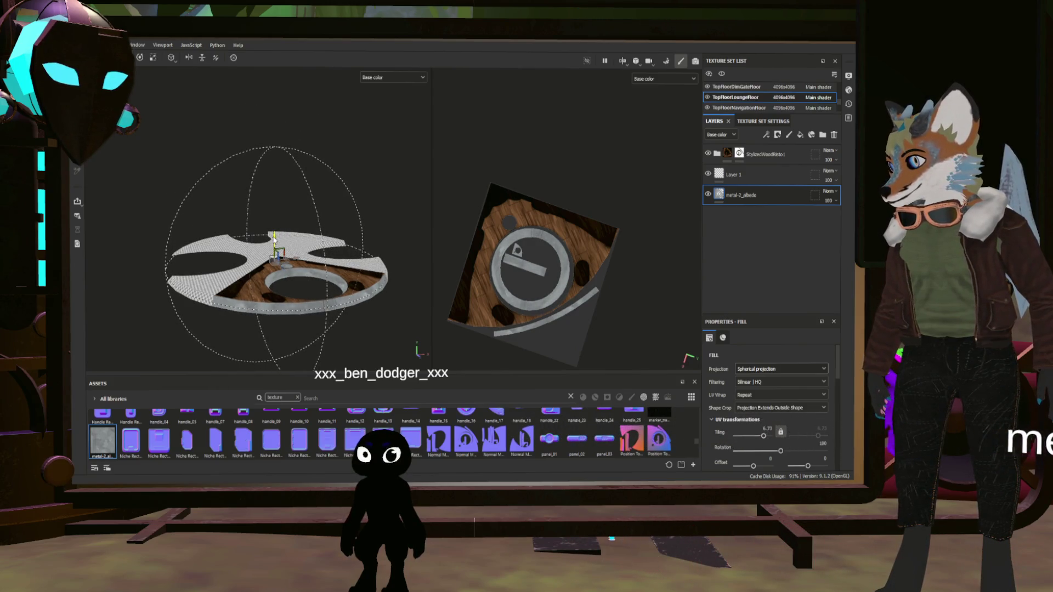
{"action": "scroll", "coordinate": [329, 270], "scroll_direction": "up", "scroll_amount": 2}
{"action": "mouse_move", "coordinate": [297, 313]}
{"action": "left_mouse_down", "text": "alt"}
{"action": "mouse_move", "coordinate": [307, 329]}
{"action": "mouse_move", "coordinate": [344, 315]}
{"action": "left_mouse_up", "text": "alt"}
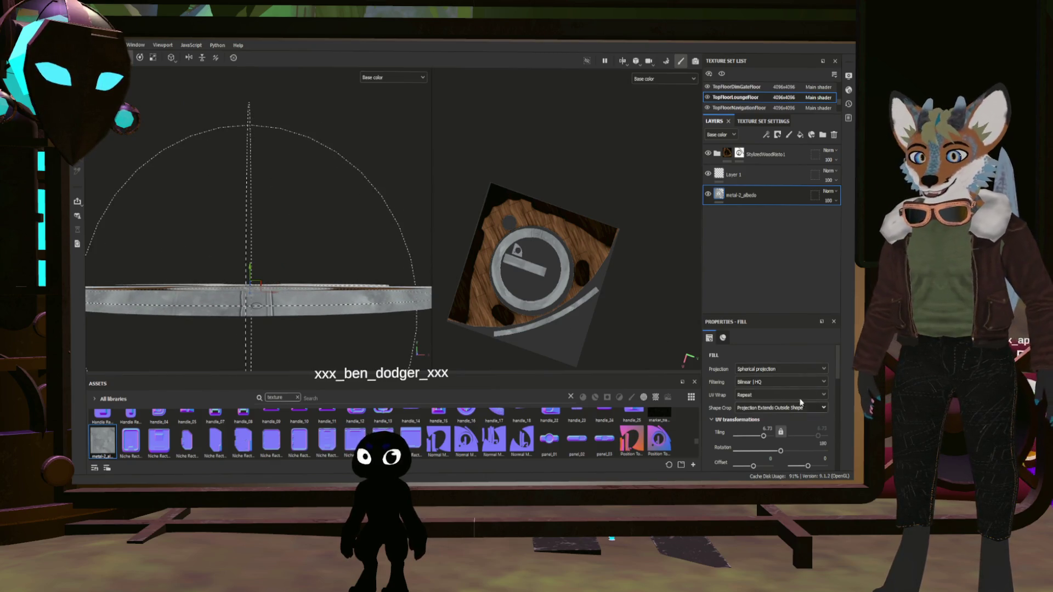
{"action": "left_click_drag", "start_coordinate": [766, 441], "coordinate": [769, 441]}
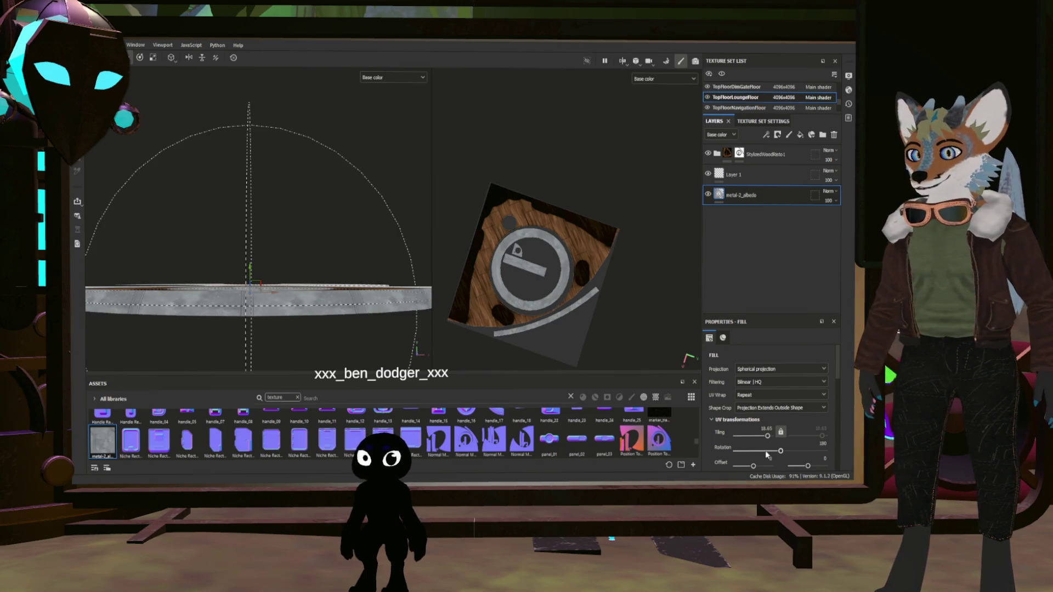
{"action": "left_click_drag", "start_coordinate": [754, 467], "coordinate": [755, 467]}
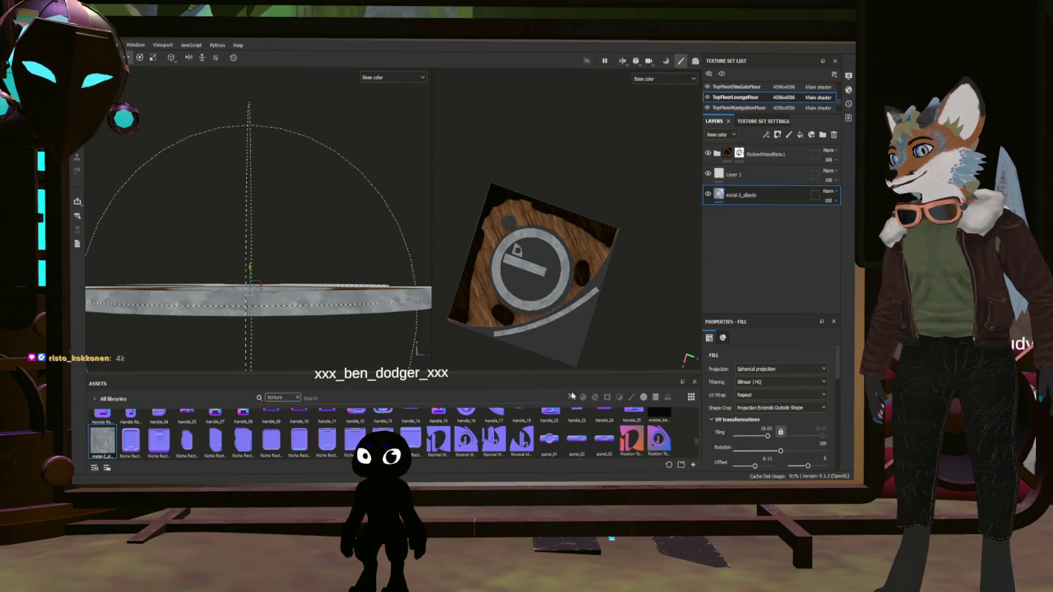
{"action": "scroll", "coordinate": [453, 418], "scroll_direction": "down", "scroll_amount": 5}
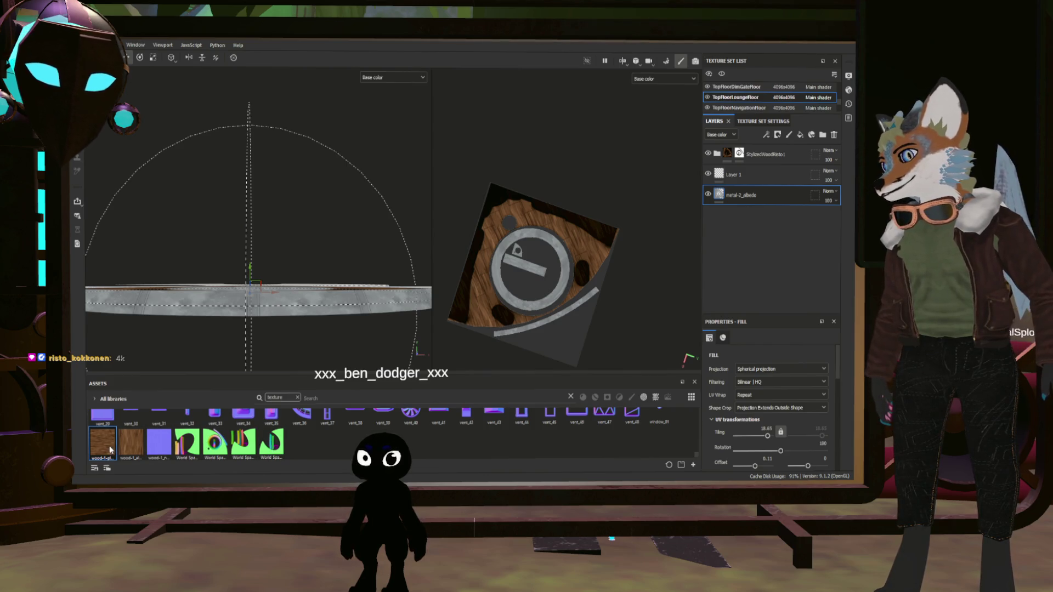
- Add wood-1-planks_albedo as a fill layer, rotating its UVs and shifting them upward
{"action": "mouse_move", "coordinate": [107, 450]}
{"action": "left_mouse_down"}
{"action": "mouse_move", "coordinate": [724, 172]}
{"action": "mouse_move", "coordinate": [739, 153]}
{"action": "left_mouse_up"}
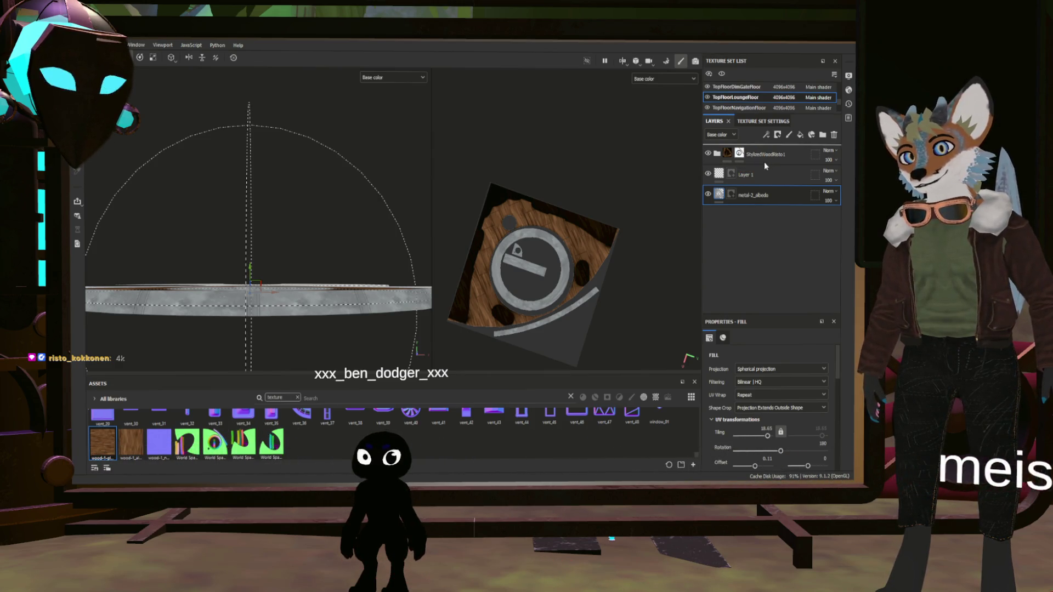
{"action": "scroll", "coordinate": [507, 281], "scroll_direction": "up", "scroll_amount": 3}
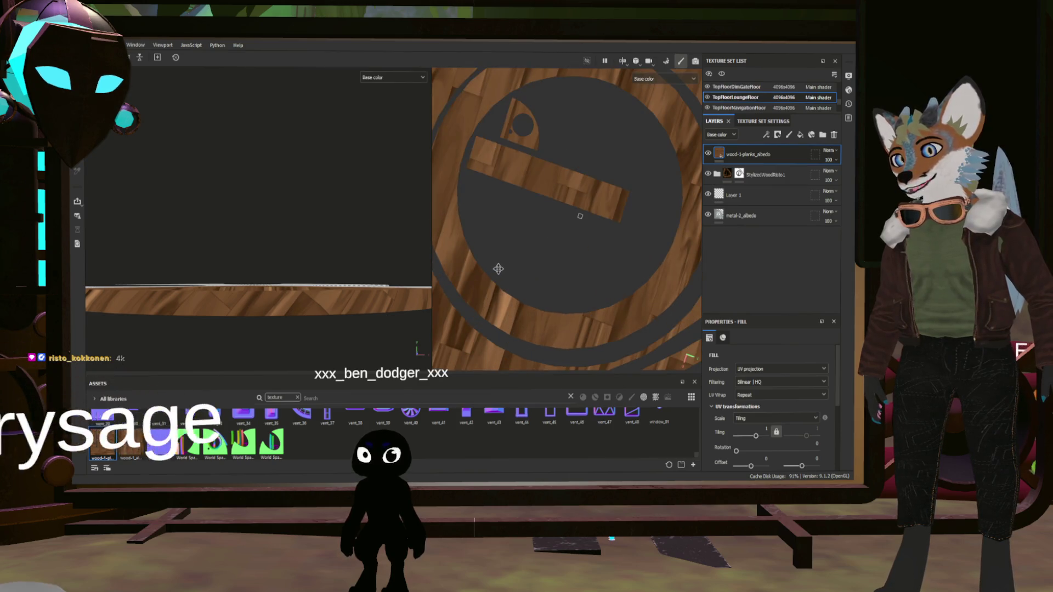
{"action": "scroll", "coordinate": [543, 270], "scroll_direction": "down", "scroll_amount": 2}
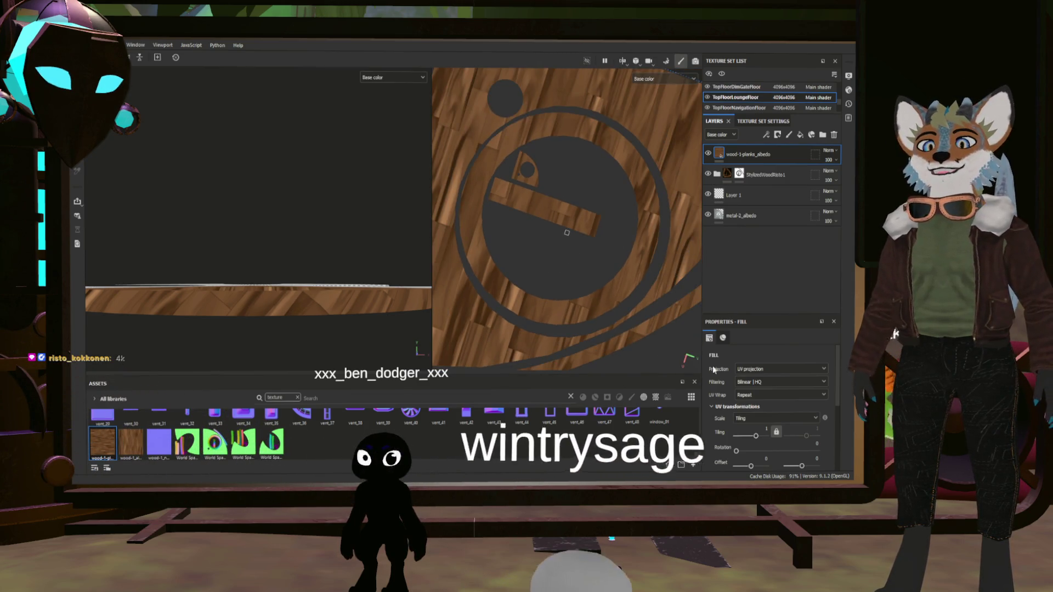
{"action": "scroll", "coordinate": [676, 277], "scroll_direction": "down", "scroll_amount": 3}
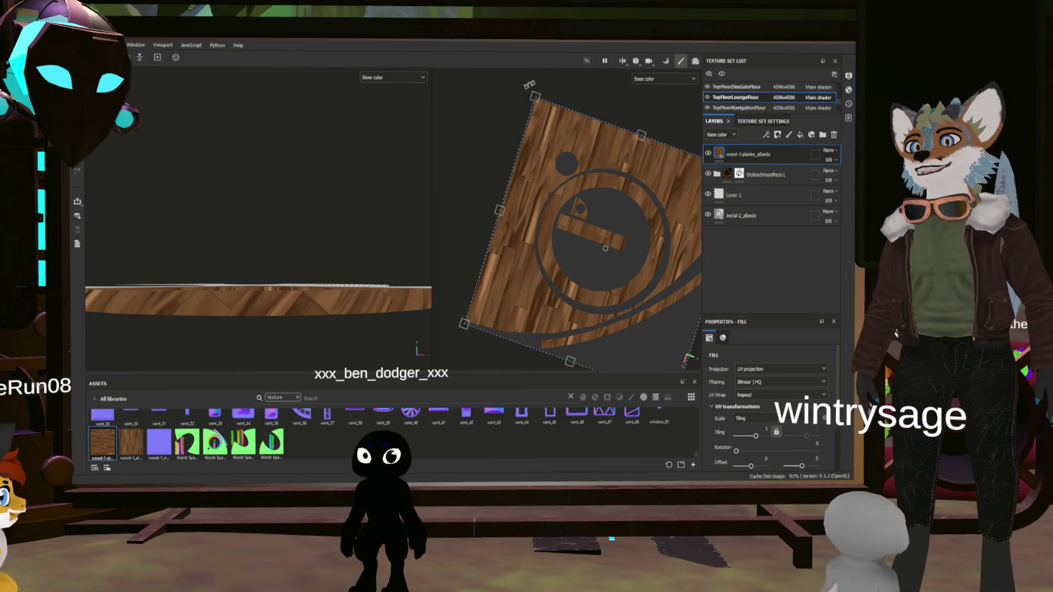
{"action": "mouse_move", "coordinate": [530, 85]}
{"action": "left_mouse_down"}
{"action": "mouse_move", "coordinate": [438, 108]}
{"action": "mouse_move", "coordinate": [358, 191]}
{"action": "mouse_move", "coordinate": [375, 166]}
{"action": "left_mouse_up"}
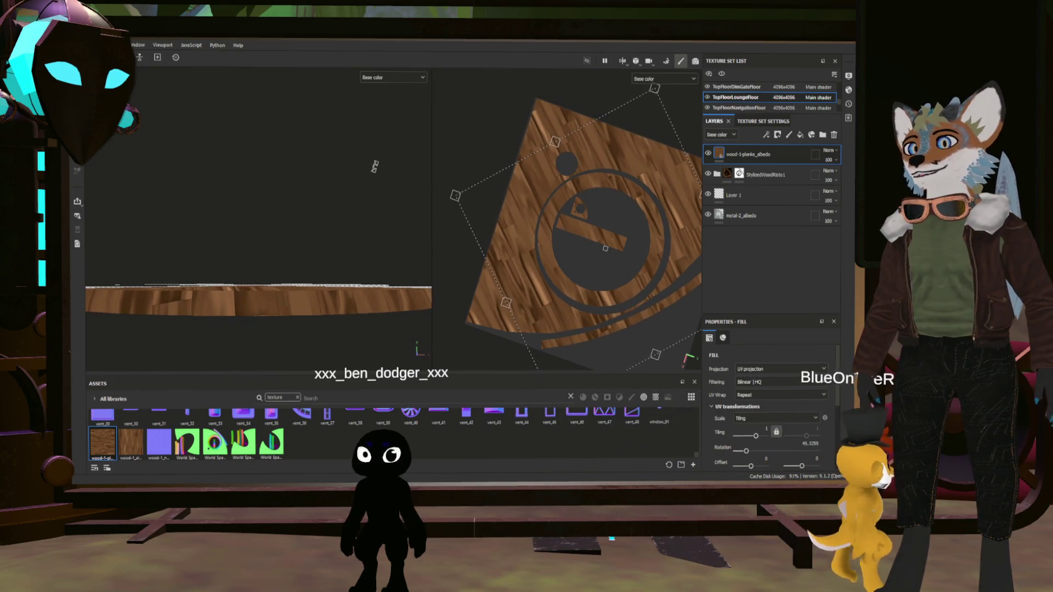
{"action": "scroll", "coordinate": [496, 229], "scroll_direction": "up", "scroll_amount": 10}
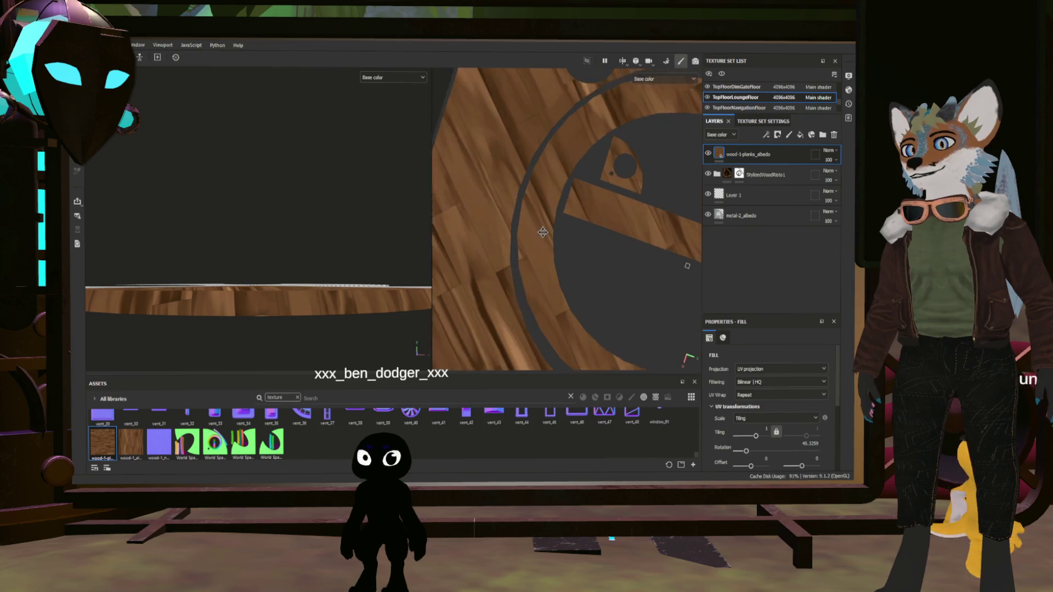
{"action": "scroll", "coordinate": [527, 227], "scroll_direction": "down", "scroll_amount": 8}
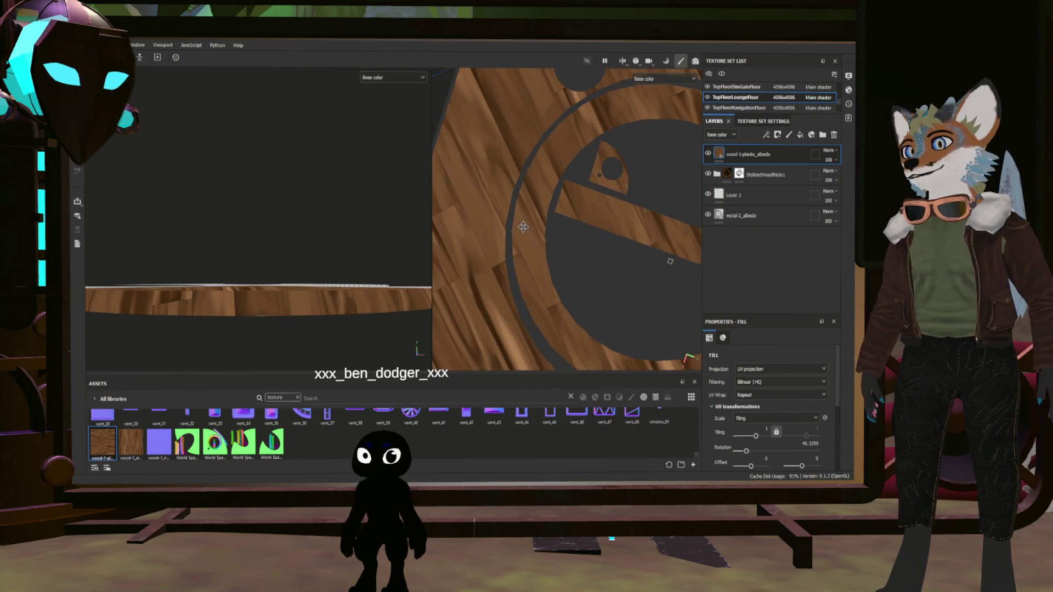
{"action": "scroll", "coordinate": [459, 202], "scroll_direction": "up", "scroll_amount": 3}
{"action": "scroll", "coordinate": [516, 253], "scroll_direction": "down", "scroll_amount": 5}
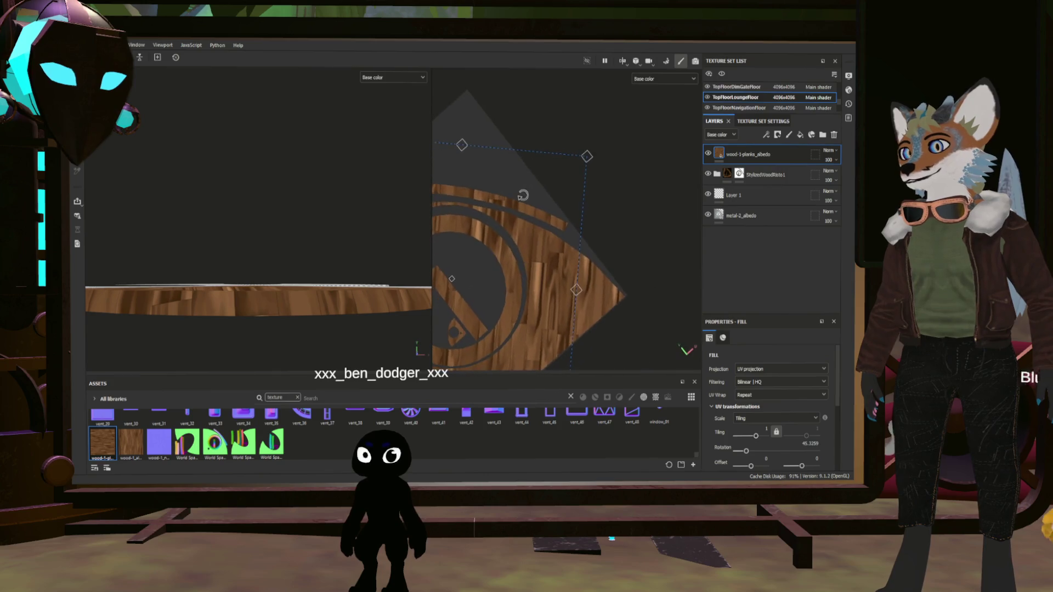
{"action": "left_click_drag", "start_coordinate": [521, 283], "coordinate": [523, 258]}
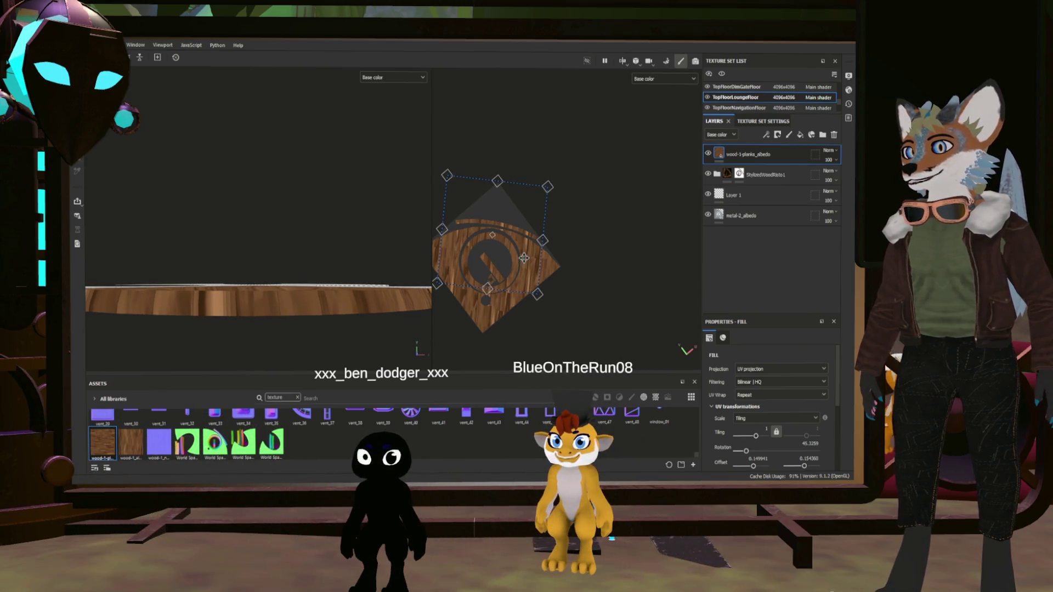
- Move the wood-1-planks layer below the StylizedWoodRisto1 folder
{"action": "scroll", "coordinate": [524, 257], "scroll_direction": "up", "scroll_amount": 5}
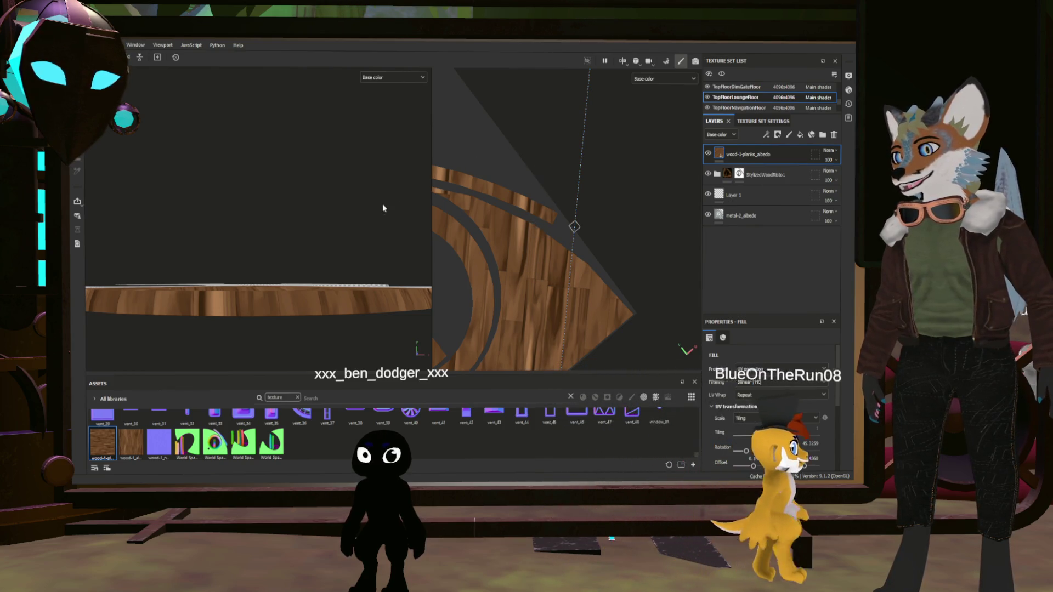
{"action": "mouse_move", "coordinate": [306, 199]}
{"action": "left_mouse_down", "text": "alt"}
{"action": "mouse_move", "coordinate": [318, 277]}
{"action": "mouse_move", "coordinate": [240, 258]}
{"action": "mouse_move", "coordinate": [372, 298]}
{"action": "left_mouse_up", "text": "alt"}
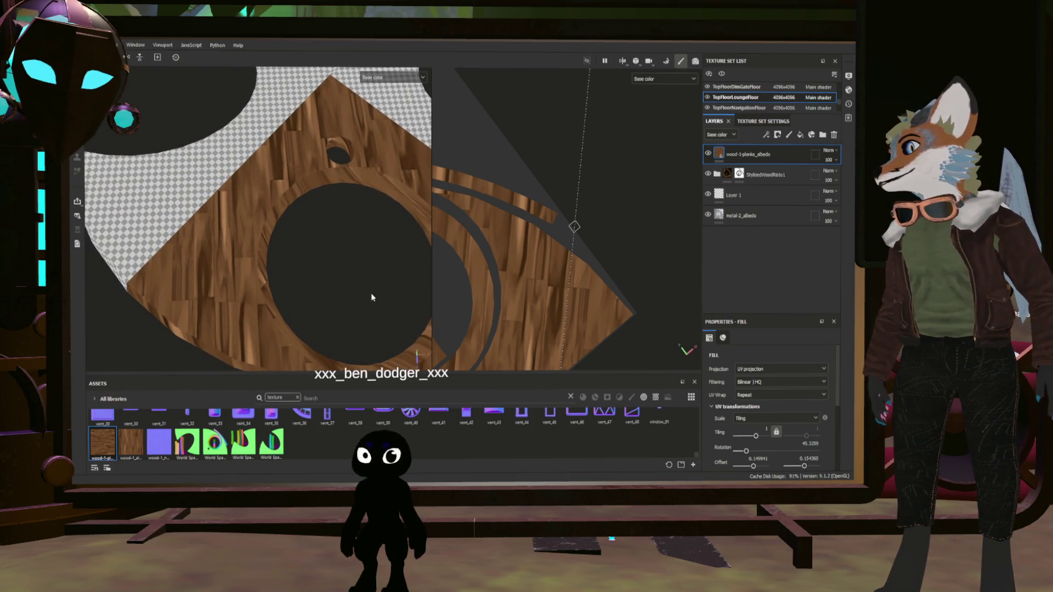
{"action": "scroll", "coordinate": [216, 263], "scroll_direction": "up", "scroll_amount": 3}
{"action": "mouse_move", "coordinate": [240, 254]}
{"action": "left_mouse_down", "text": "alt"}
{"action": "mouse_move", "coordinate": [322, 179]}
{"action": "mouse_move", "coordinate": [357, 205]}
{"action": "mouse_move", "coordinate": [311, 238]}
{"action": "left_mouse_up", "text": "alt"}
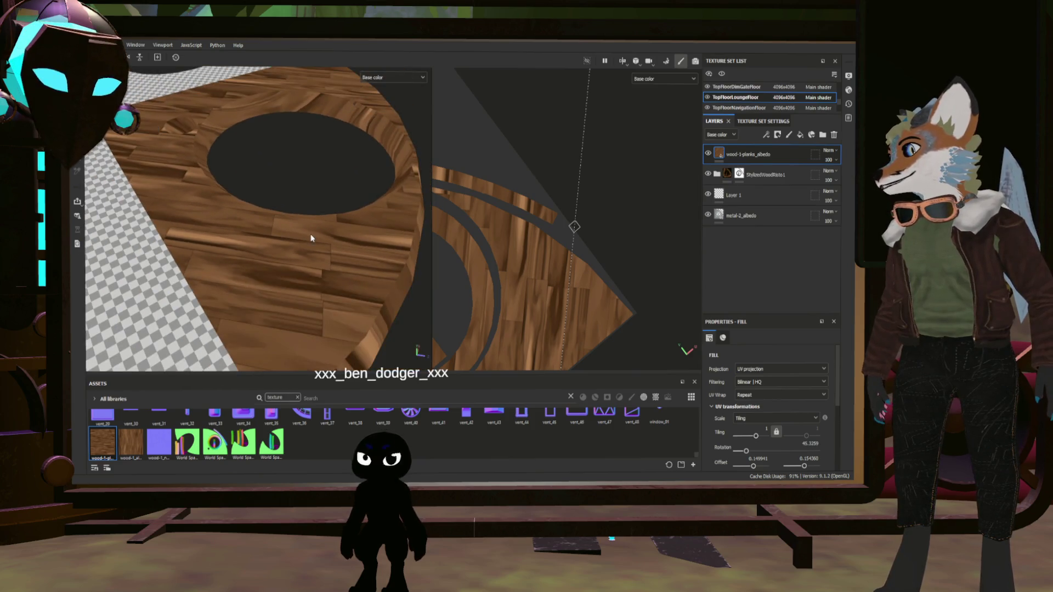
{"action": "scroll", "coordinate": [249, 199], "scroll_direction": "up", "scroll_amount": 5}
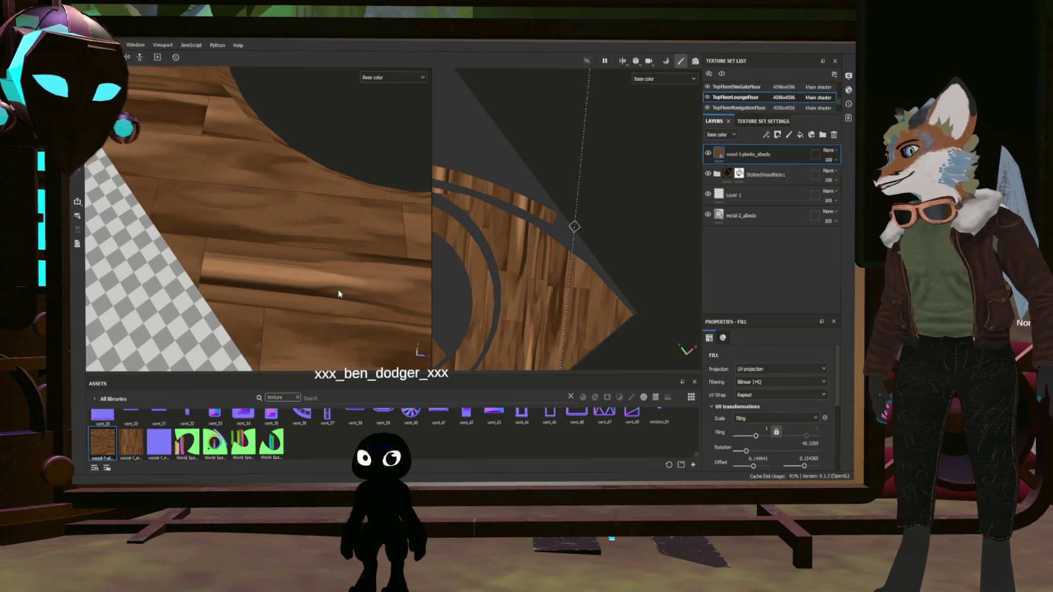
{"action": "scroll", "coordinate": [236, 274], "scroll_direction": "down", "scroll_amount": 3}
{"action": "mouse_move", "coordinate": [272, 258]}
{"action": "left_mouse_down", "text": "alt"}
{"action": "mouse_move", "coordinate": [182, 176]}
{"action": "mouse_move", "coordinate": [282, 224]}
{"action": "mouse_move", "coordinate": [308, 207]}
{"action": "mouse_move", "coordinate": [336, 282]}
{"action": "mouse_move", "coordinate": [335, 247]}
{"action": "mouse_move", "coordinate": [433, 206]}
{"action": "left_mouse_up", "text": "alt"}
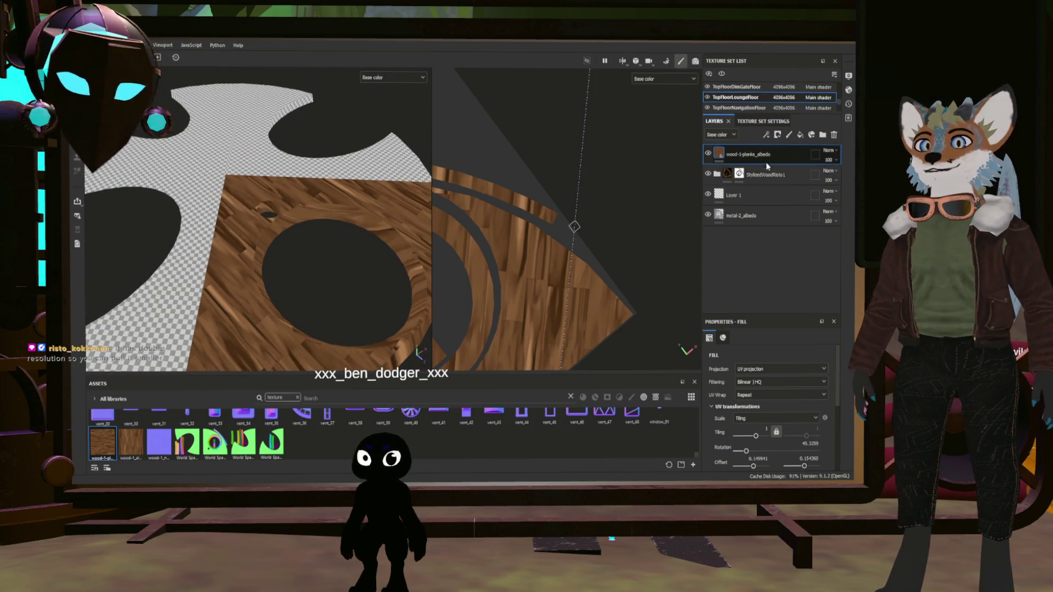
{"action": "left_click_drag", "start_coordinate": [767, 163], "coordinate": [766, 186]}
{"action": "scroll", "coordinate": [301, 265], "scroll_direction": "up", "scroll_amount": 3}
{"action": "left_click_drag", "start_coordinate": [300, 266], "coordinate": [275, 305], "text": "alt"}
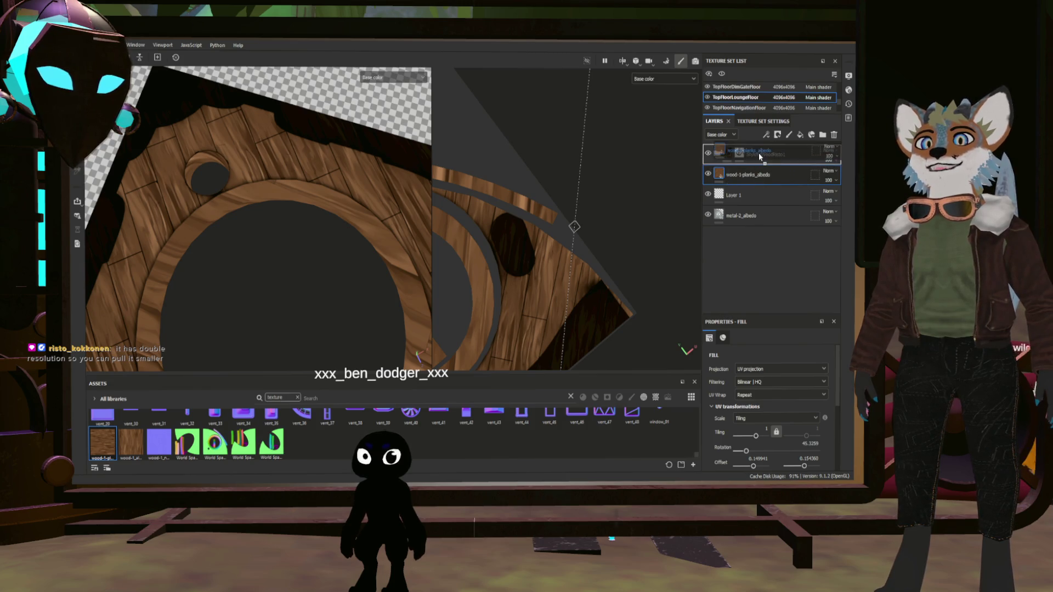
{"action": "left_click", "coordinate": [717, 155]}
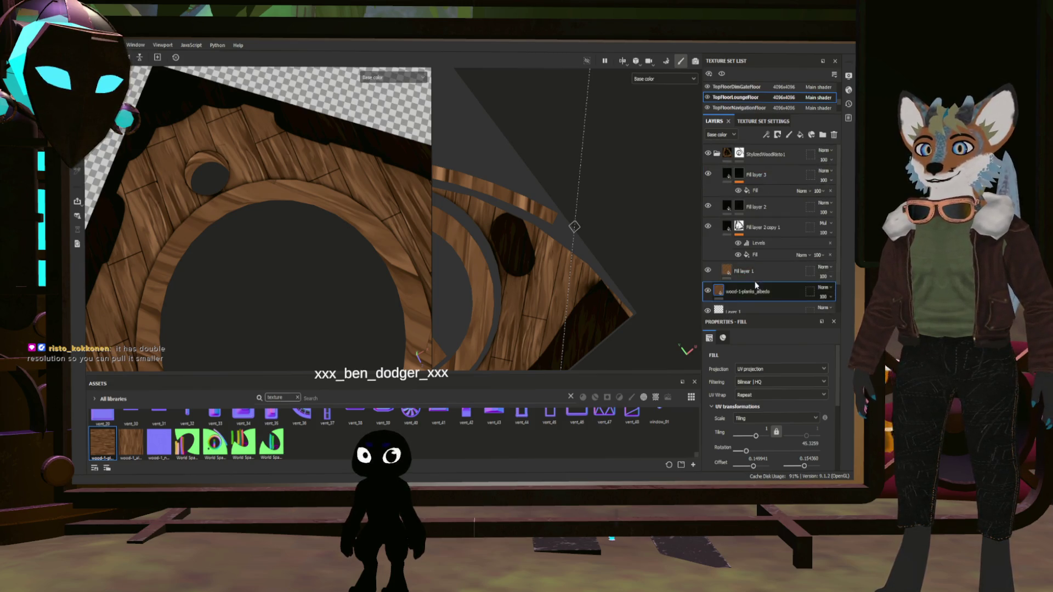
{"action": "left_click_drag", "start_coordinate": [757, 166], "coordinate": [756, 166]}
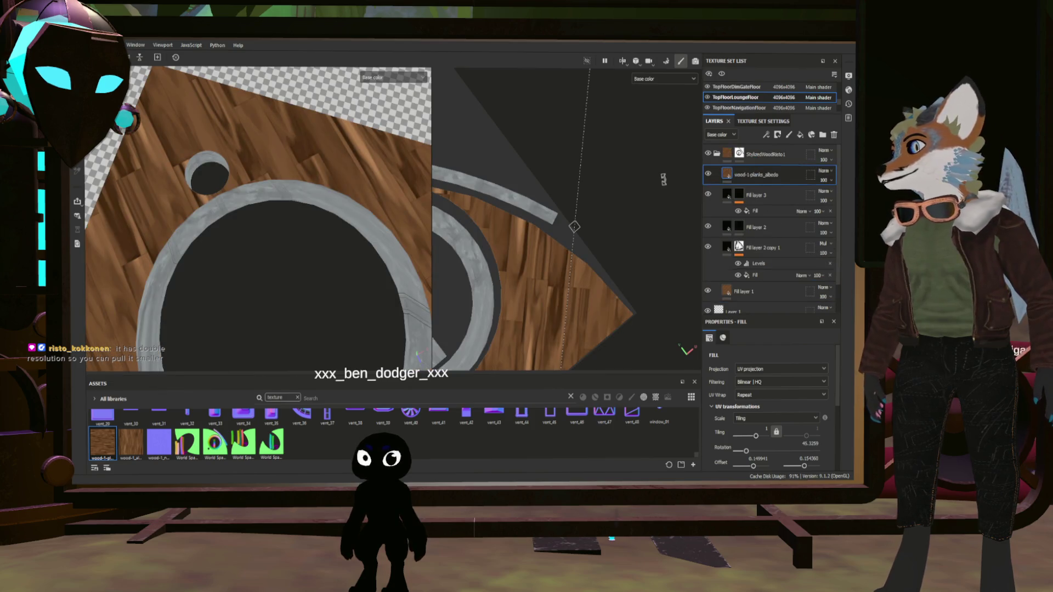
{"action": "scroll", "coordinate": [272, 255], "scroll_direction": "down", "scroll_amount": 3}
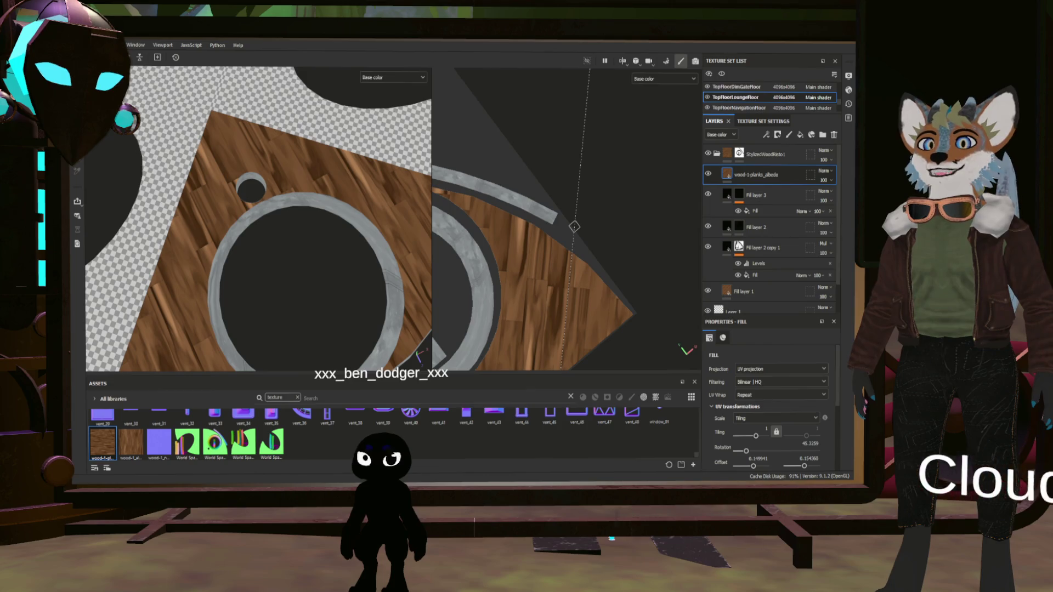
{"action": "scroll", "coordinate": [373, 287], "scroll_direction": "down", "scroll_amount": 2}
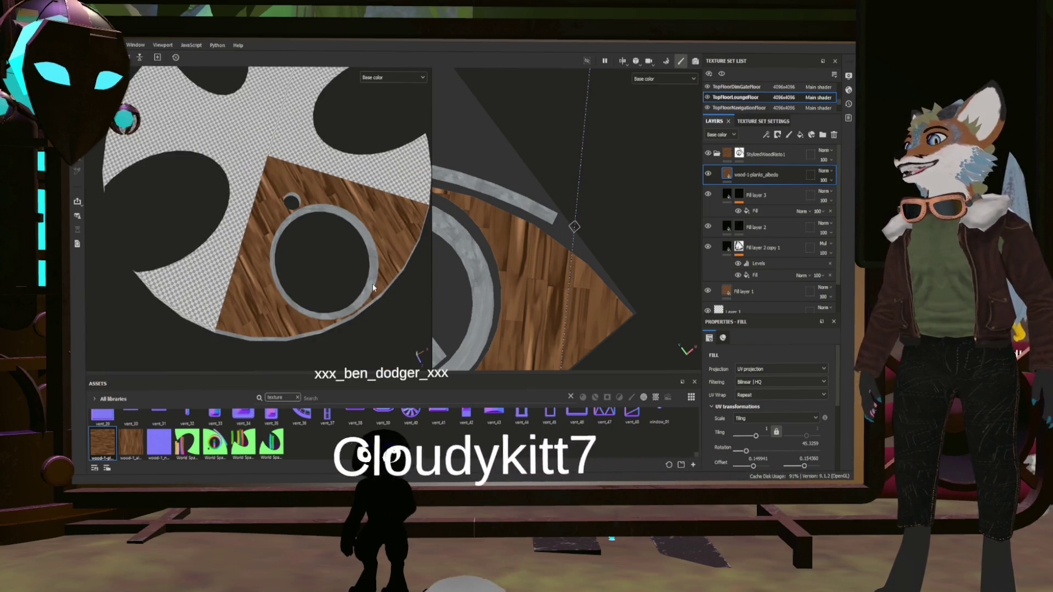
{"action": "left_click_drag", "start_coordinate": [346, 266], "coordinate": [274, 222], "text": "alt"}
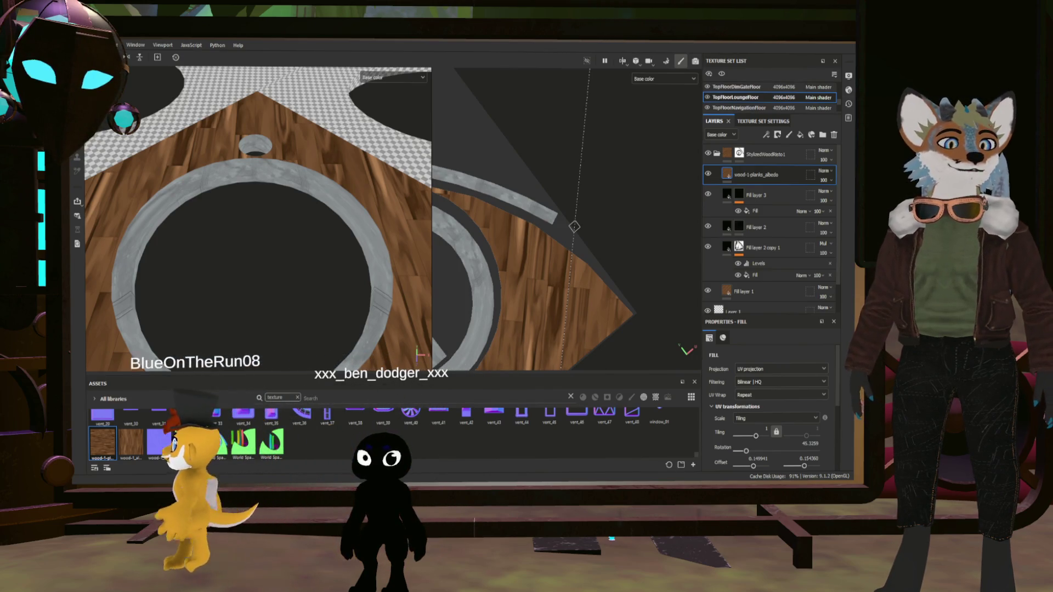
{"action": "scroll", "coordinate": [258, 220], "scroll_direction": "down", "scroll_amount": 3}
{"action": "scroll", "coordinate": [258, 219], "scroll_direction": "up", "scroll_amount": 3}
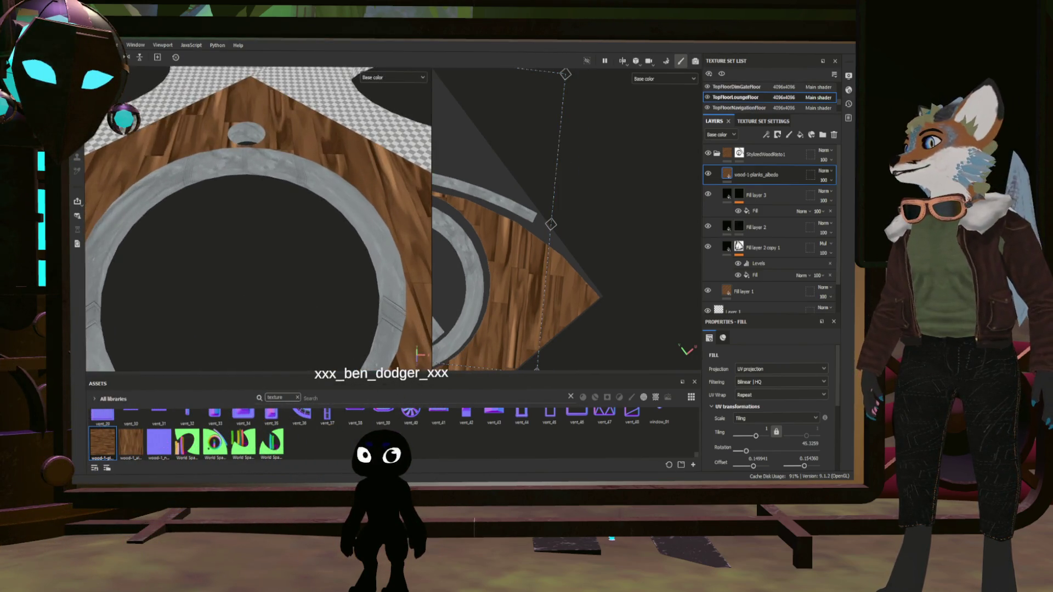
{"action": "mouse_move", "coordinate": [258, 230]}
{"action": "left_mouse_down", "text": "alt"}
{"action": "mouse_move", "coordinate": [209, 293]}
{"action": "mouse_move", "coordinate": [245, 299]}
{"action": "left_mouse_up", "text": "alt"}
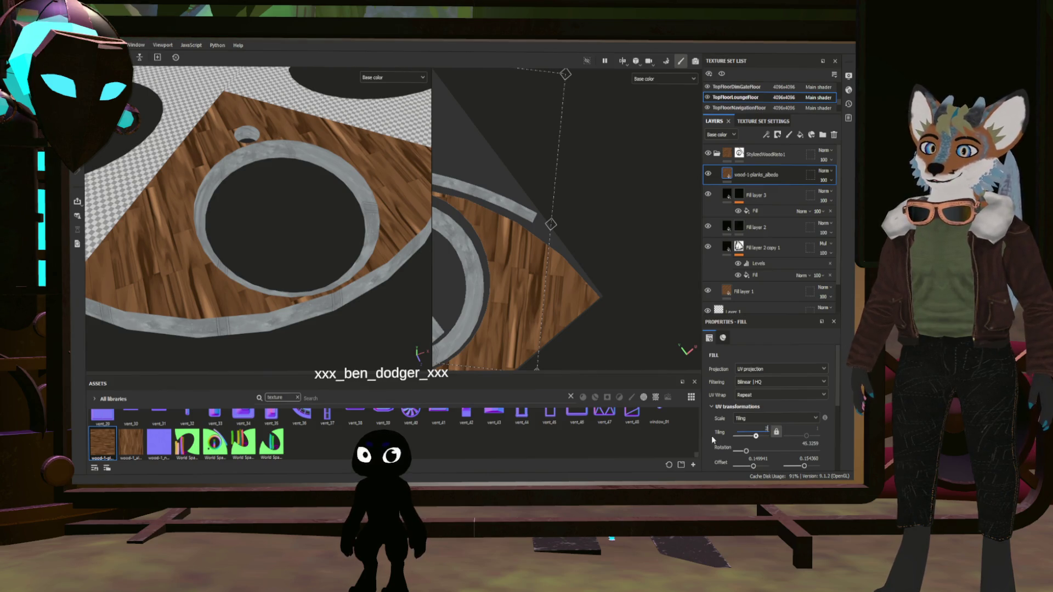
- Try wood tiling values 2, 1 and 1.5, orbiting to compare the floor and ring
{"action": "key", "text": "Return"}
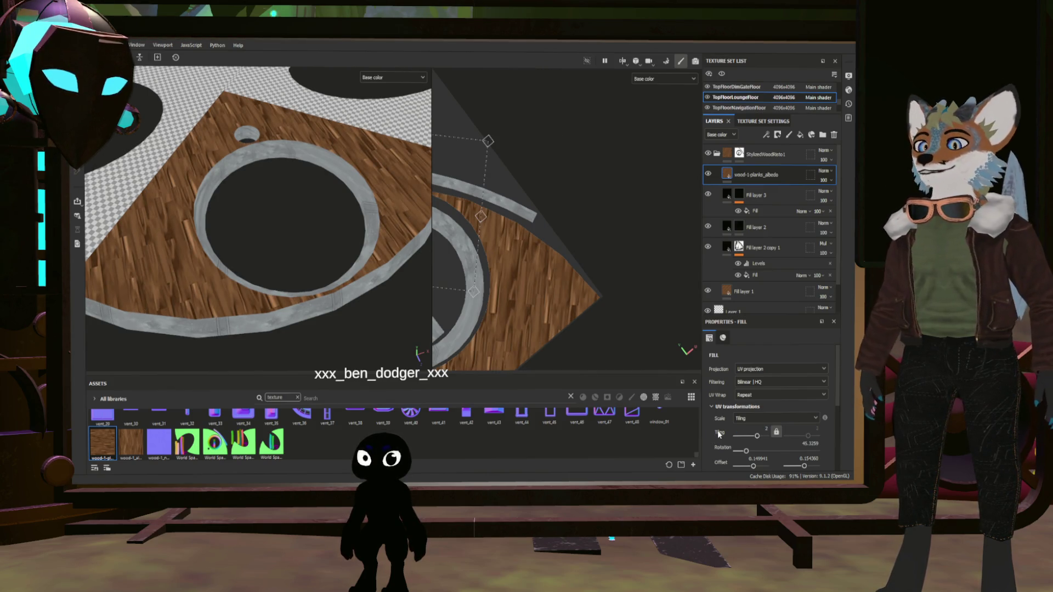
{"action": "key", "text": "ctrl+z"}
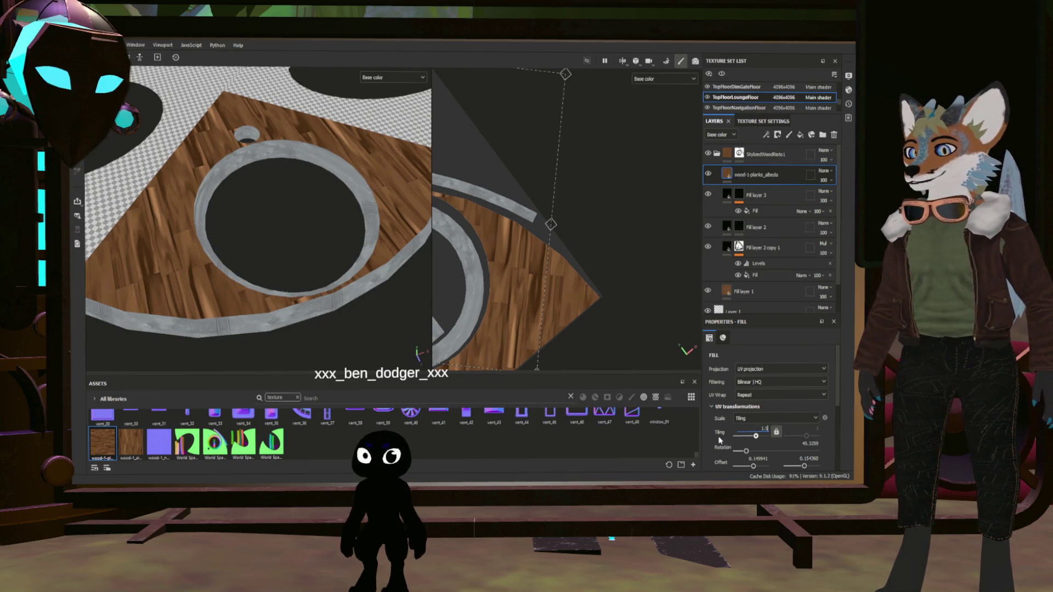
{"action": "key", "text": "Return"}
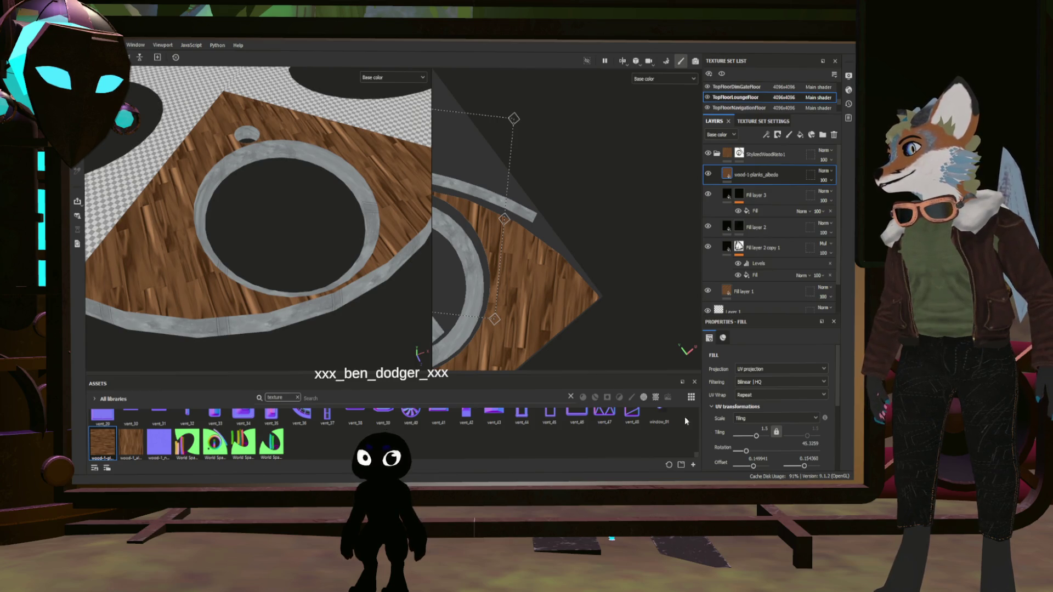
{"action": "mouse_move", "coordinate": [260, 291]}
{"action": "left_mouse_down", "text": "alt"}
{"action": "mouse_move", "coordinate": [165, 284]}
{"action": "mouse_move", "coordinate": [132, 250]}
{"action": "mouse_move", "coordinate": [214, 262]}
{"action": "mouse_move", "coordinate": [258, 304]}
{"action": "mouse_move", "coordinate": [263, 291]}
{"action": "left_mouse_up", "text": "alt"}
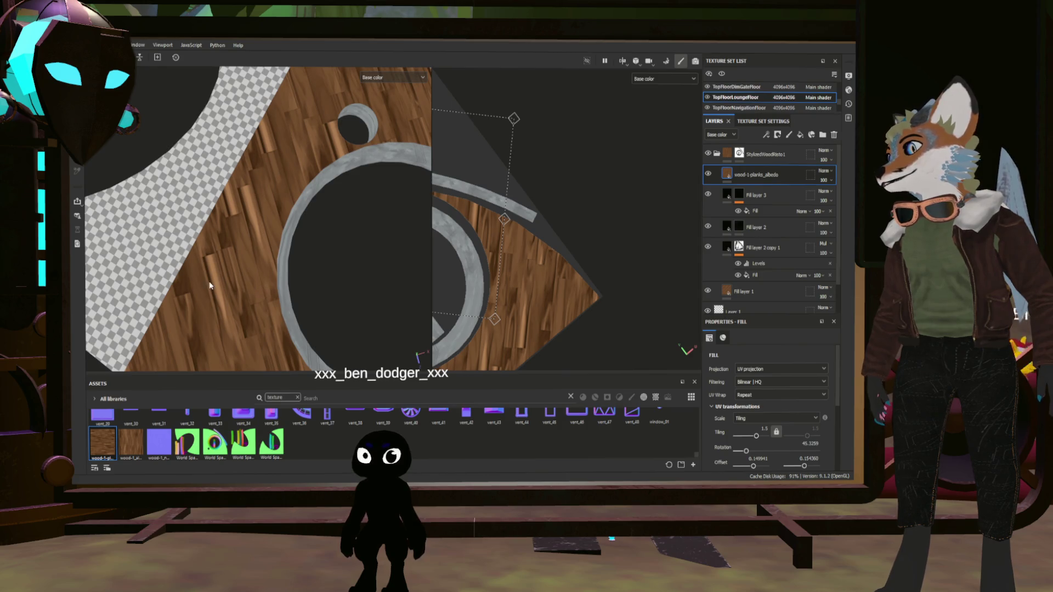
{"action": "left_click_drag", "start_coordinate": [362, 177], "coordinate": [176, 211], "text": "alt"}
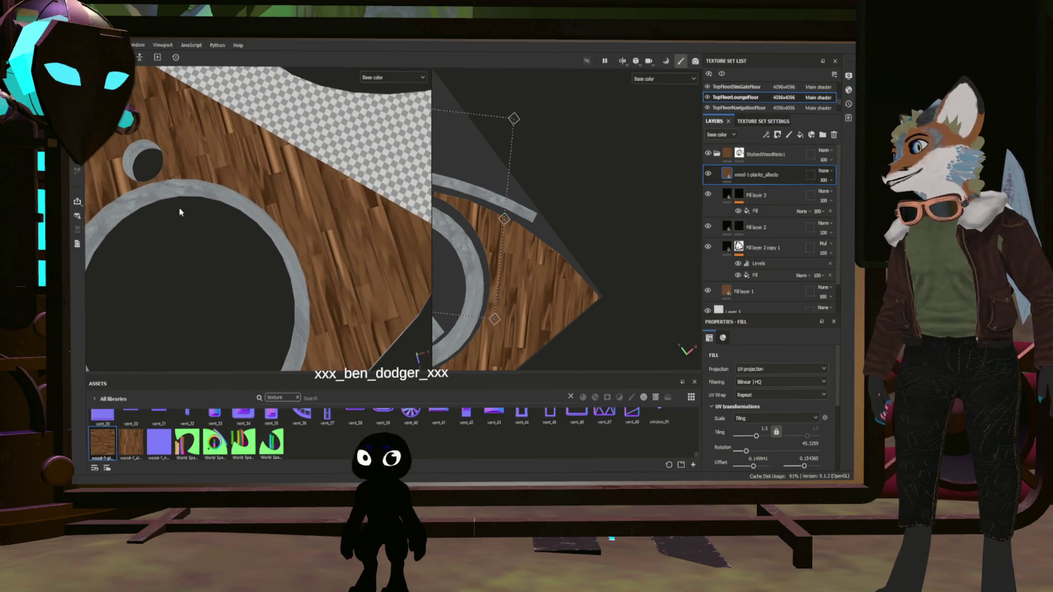
{"action": "mouse_move", "coordinate": [265, 142]}
{"action": "left_mouse_down", "text": "alt"}
{"action": "mouse_move", "coordinate": [195, 279]}
{"action": "mouse_move", "coordinate": [392, 192]}
{"action": "mouse_move", "coordinate": [348, 199]}
{"action": "left_mouse_up", "text": "alt"}
{"action": "left_click_drag", "start_coordinate": [648, 372], "coordinate": [505, 316]}
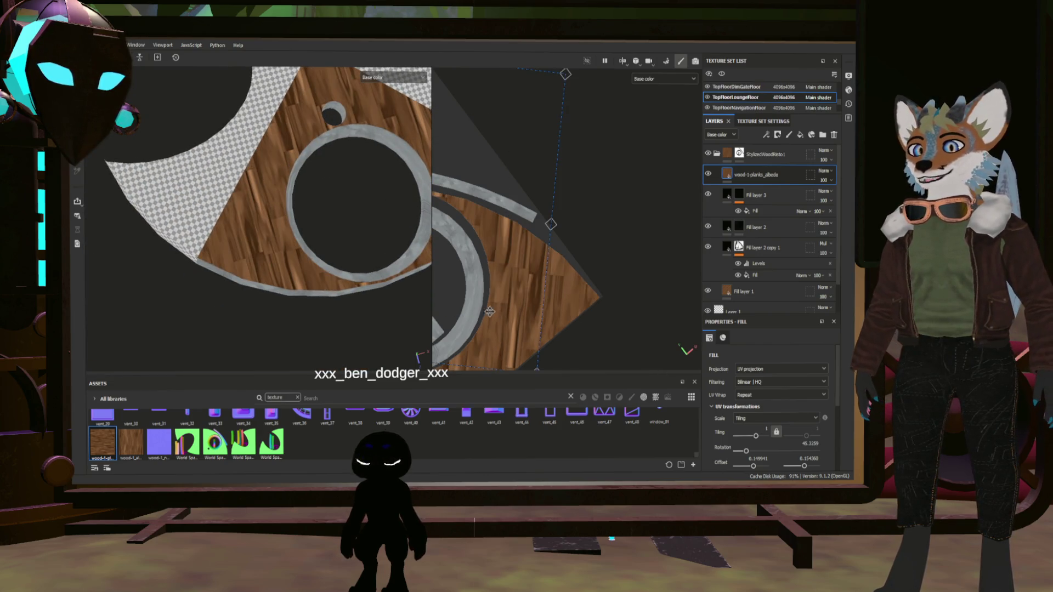
{"action": "mouse_move", "coordinate": [360, 256]}
{"action": "left_mouse_down", "text": "alt"}
{"action": "mouse_move", "coordinate": [264, 297]}
{"action": "mouse_move", "coordinate": [191, 243]}
{"action": "left_mouse_up", "text": "alt"}
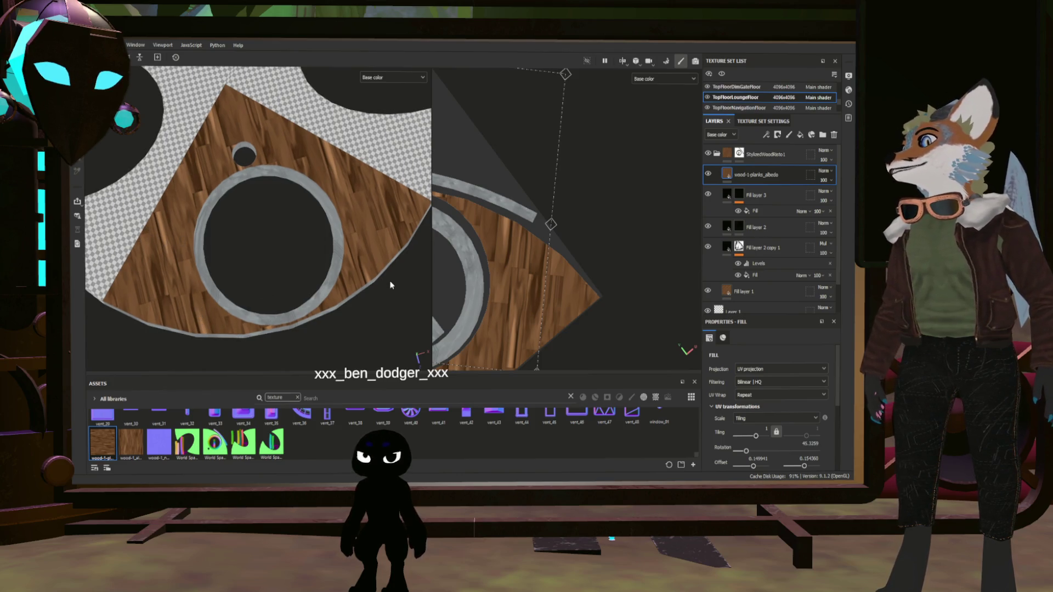
- Move the wood-1-planks_albedo layer below Fill layer 2, with wood tiling kept at 1
{"action": "scroll", "coordinate": [168, 268], "scroll_direction": "up", "scroll_amount": 5}
{"action": "left_click_drag", "start_coordinate": [169, 238], "coordinate": [279, 264], "text": "alt"}
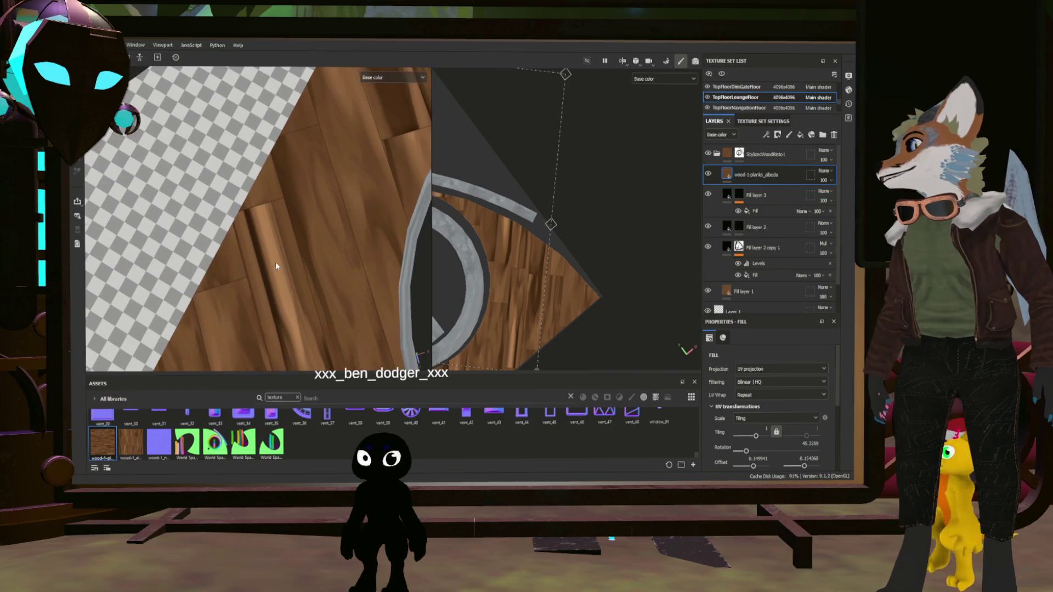
{"action": "scroll", "coordinate": [263, 254], "scroll_direction": "up", "scroll_amount": 2}
{"action": "scroll", "coordinate": [262, 254], "scroll_direction": "down", "scroll_amount": 1}
{"action": "scroll", "coordinate": [281, 267], "scroll_direction": "down", "scroll_amount": 2}
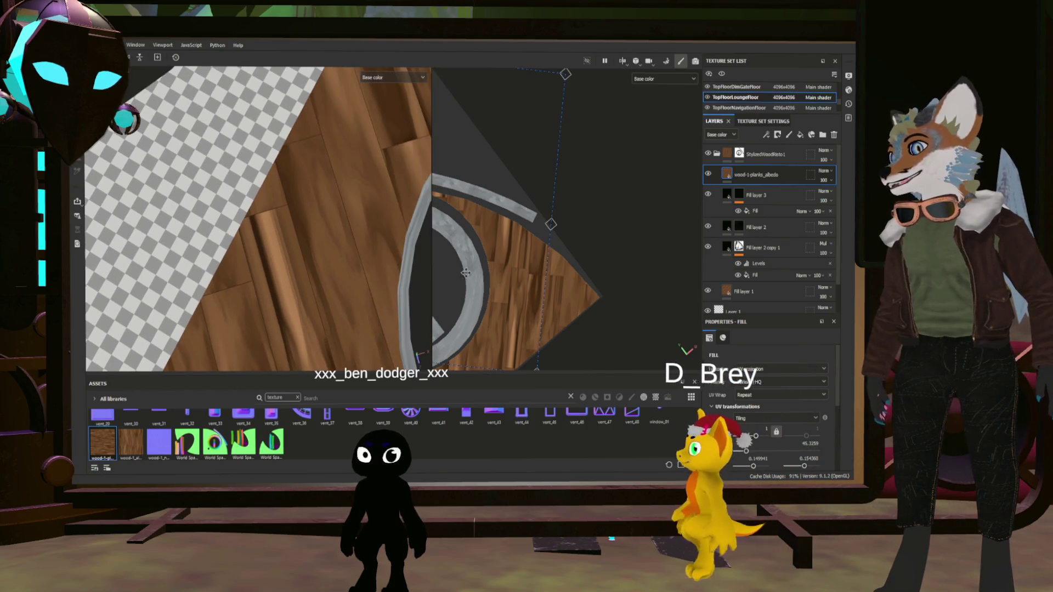
{"action": "scroll", "coordinate": [328, 282], "scroll_direction": "down", "scroll_amount": 2}
{"action": "scroll", "coordinate": [328, 282], "scroll_direction": "down", "scroll_amount": 2}
{"action": "mouse_move", "coordinate": [337, 281]}
{"action": "left_mouse_down", "text": "alt"}
{"action": "mouse_move", "coordinate": [249, 272]}
{"action": "mouse_move", "coordinate": [274, 262]}
{"action": "left_mouse_up", "text": "alt"}
{"action": "scroll", "coordinate": [249, 262], "scroll_direction": "up", "scroll_amount": 4}
{"action": "scroll", "coordinate": [206, 277], "scroll_direction": "up", "scroll_amount": 1}
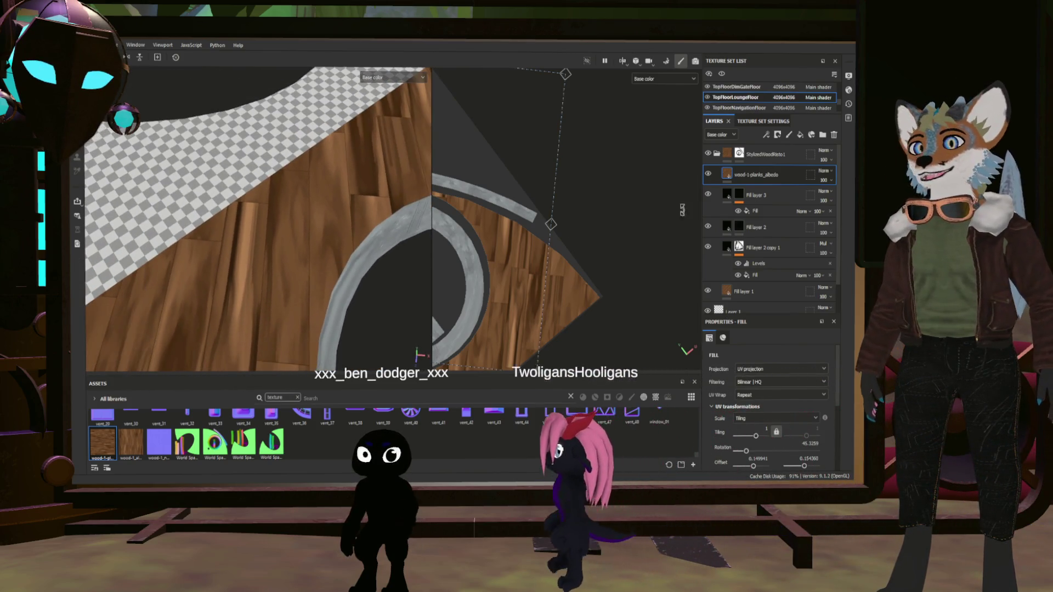
{"action": "mouse_move", "coordinate": [780, 175]}
{"action": "left_mouse_down"}
{"action": "mouse_move", "coordinate": [773, 254]}
{"action": "mouse_move", "coordinate": [763, 220]}
{"action": "left_mouse_up"}
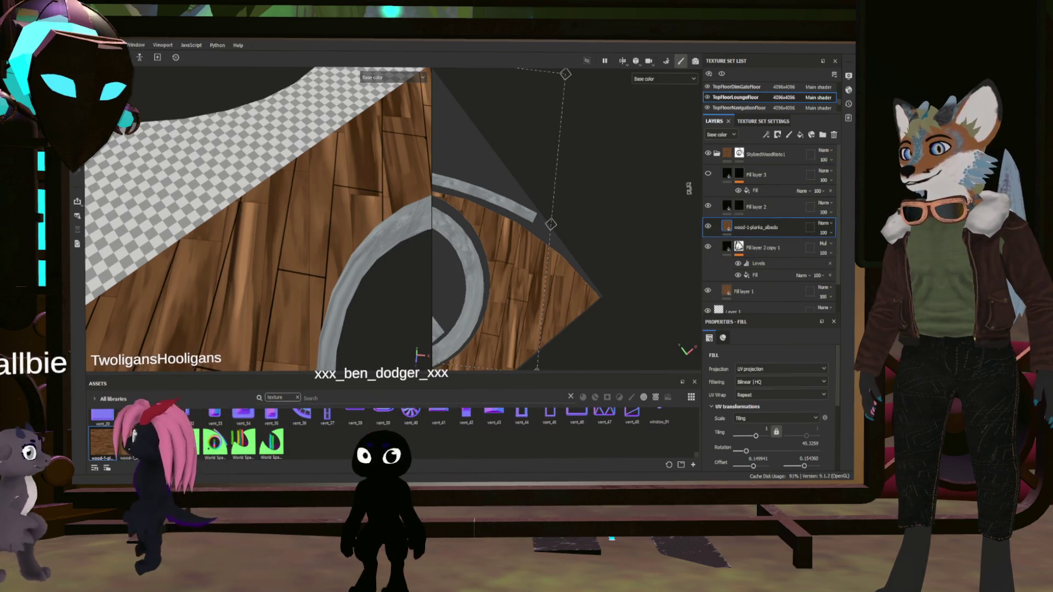
- Hide Fill layer 2
{"action": "left_click", "coordinate": [708, 206]}
{"action": "mouse_move", "coordinate": [307, 258]}
{"action": "left_mouse_down", "text": "alt"}
{"action": "mouse_move", "coordinate": [294, 263]}
{"action": "mouse_move", "coordinate": [305, 255]}
{"action": "left_mouse_up", "text": "alt"}
{"action": "scroll", "coordinate": [305, 256], "scroll_direction": "down", "scroll_amount": 3}
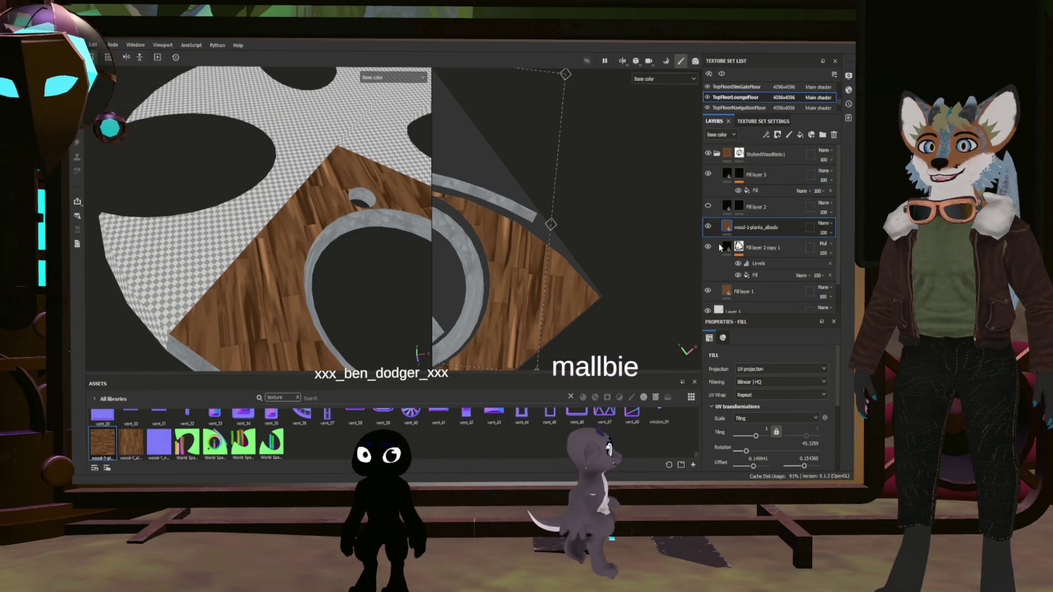
- Move Fill layer 2 copy 1 up to sit just under the StylizedWoodRisto1 folder
{"action": "left_click_drag", "start_coordinate": [765, 246], "coordinate": [755, 164]}
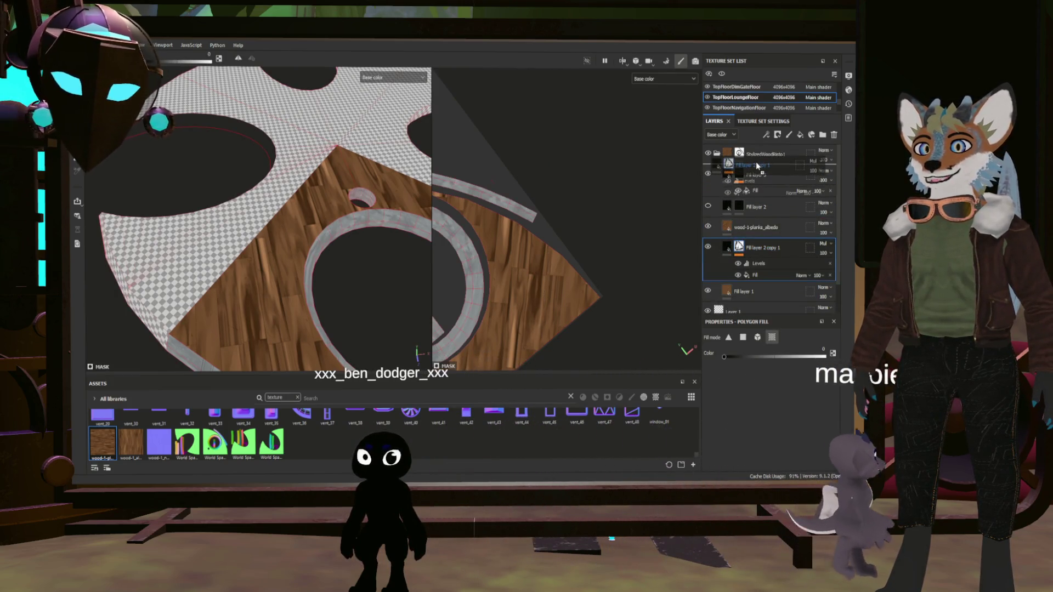
{"action": "key", "text": "4"}
{"action": "mouse_move", "coordinate": [314, 240]}
{"action": "left_mouse_down", "text": "alt"}
{"action": "mouse_move", "coordinate": [332, 255]}
{"action": "mouse_move", "coordinate": [348, 250]}
{"action": "left_mouse_up", "text": "alt"}
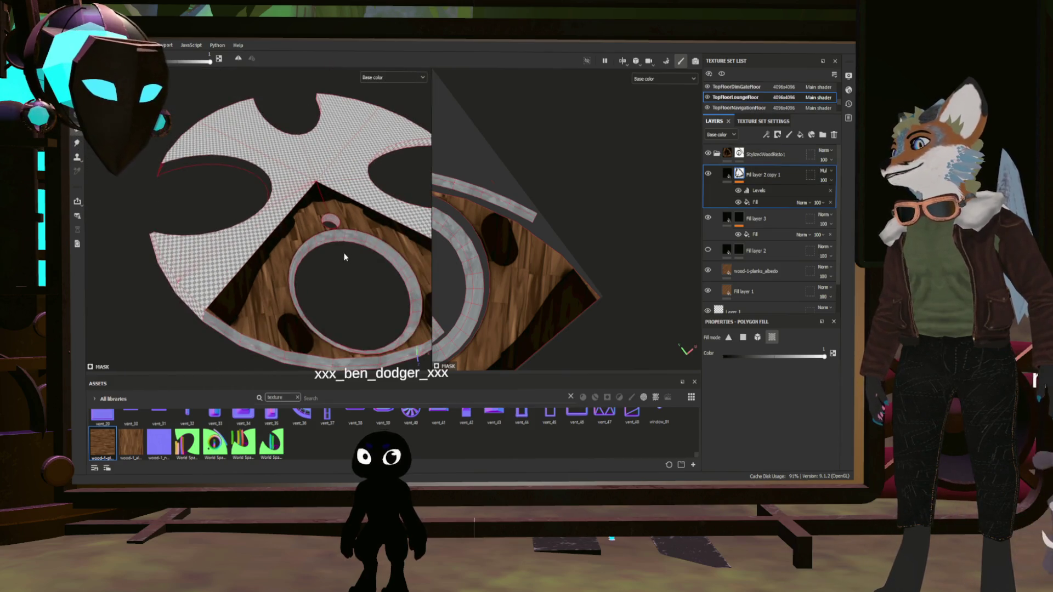
{"action": "scroll", "coordinate": [352, 288], "scroll_direction": "up", "scroll_amount": 3}
{"action": "scroll", "coordinate": [352, 288], "scroll_direction": "up", "scroll_amount": 5}
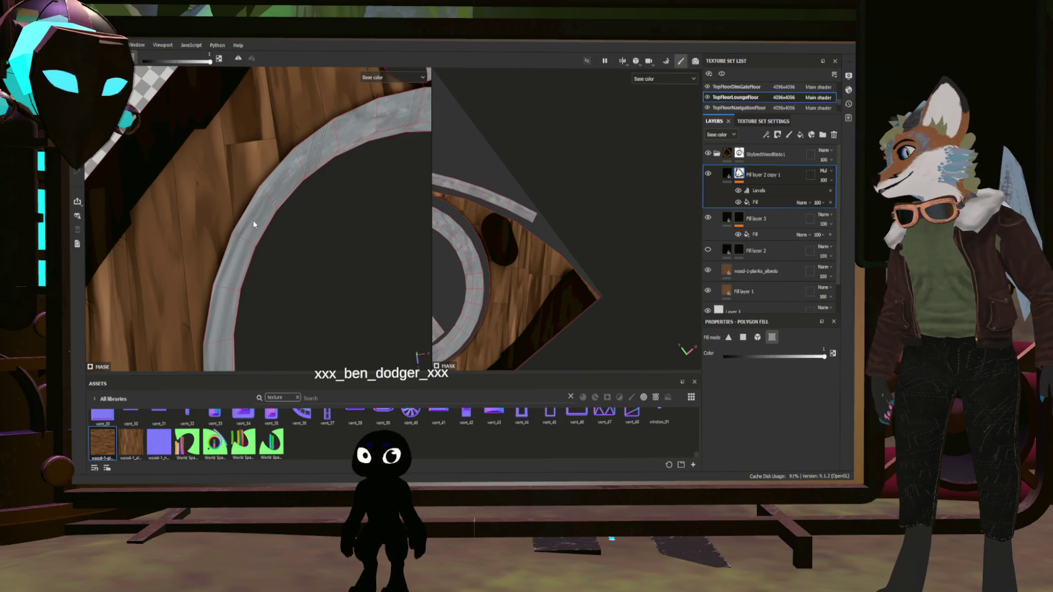
- Orbit and zoom to inspect the wood planks from angled and top-down views
{"action": "mouse_move", "coordinate": [254, 224]}
{"action": "left_mouse_down", "text": "alt"}
{"action": "mouse_move", "coordinate": [315, 219]}
{"action": "mouse_move", "coordinate": [382, 174]}
{"action": "mouse_move", "coordinate": [283, 219]}
{"action": "left_mouse_up", "text": "alt"}
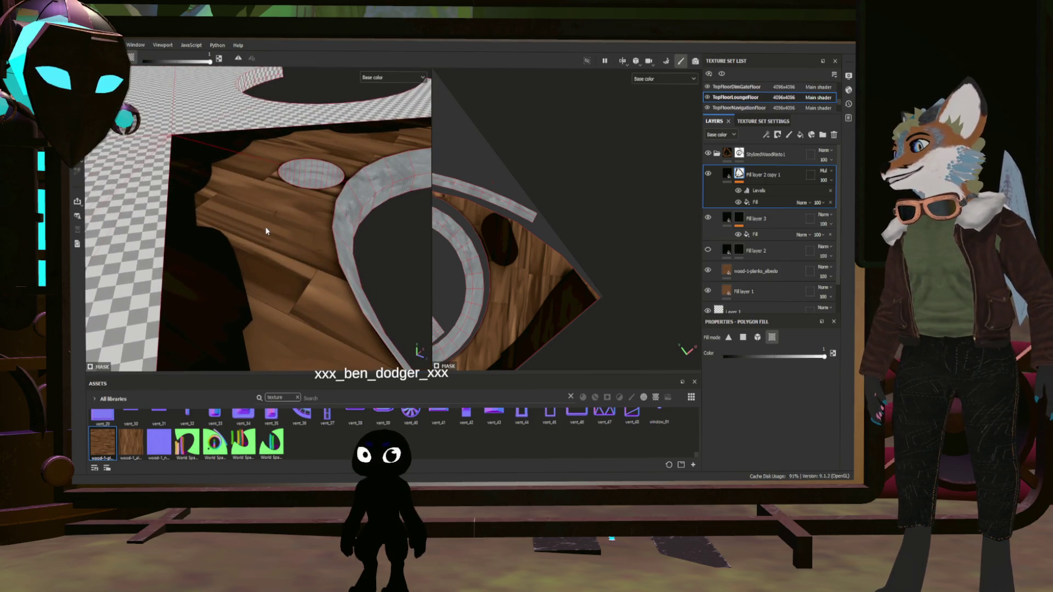
{"action": "left_click_drag", "start_coordinate": [316, 158], "coordinate": [343, 280], "text": "alt"}
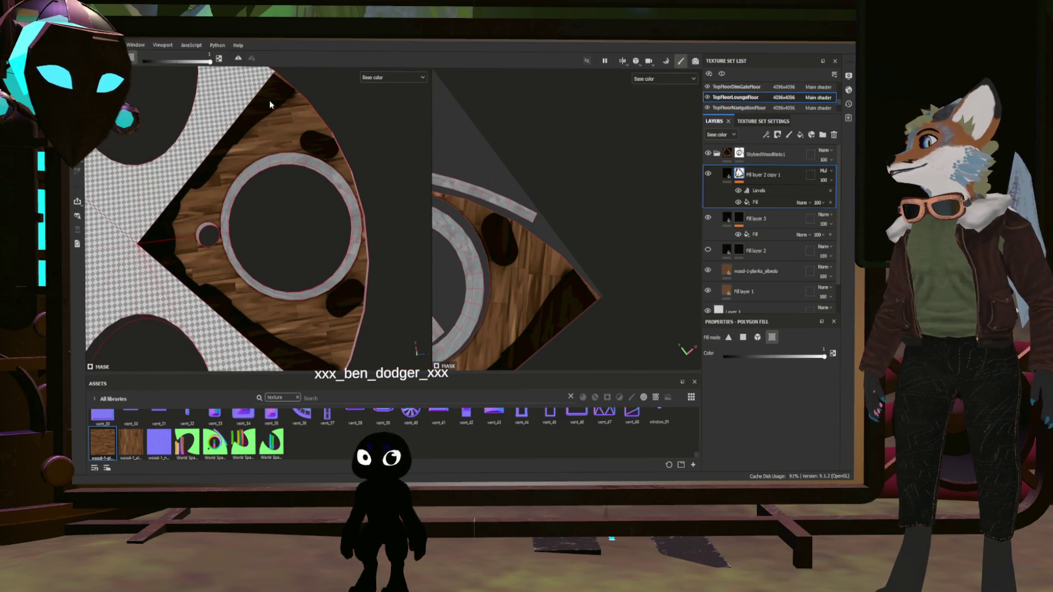
{"action": "mouse_move", "coordinate": [220, 265]}
{"action": "left_mouse_down", "text": "alt"}
{"action": "mouse_move", "coordinate": [326, 307]}
{"action": "mouse_move", "coordinate": [255, 267]}
{"action": "left_mouse_up", "text": "alt"}
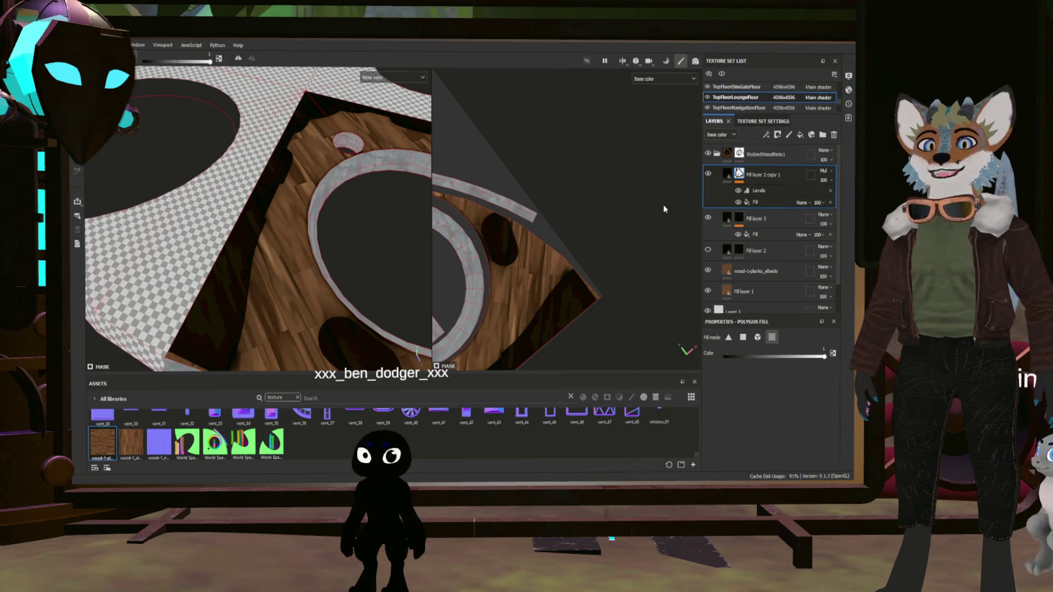
{"action": "right_click_drag", "start_coordinate": [285, 236], "coordinate": [268, 310], "text": "alt"}
{"action": "mouse_move", "coordinate": [268, 310]}
{"action": "left_mouse_down", "text": "alt"}
{"action": "mouse_move", "coordinate": [247, 282]}
{"action": "mouse_move", "coordinate": [301, 299]}
{"action": "mouse_move", "coordinate": [265, 219]}
{"action": "mouse_move", "coordinate": [289, 208]}
{"action": "mouse_move", "coordinate": [230, 206]}
{"action": "mouse_move", "coordinate": [230, 252]}
{"action": "mouse_move", "coordinate": [245, 237]}
{"action": "mouse_move", "coordinate": [242, 253]}
{"action": "mouse_move", "coordinate": [236, 247]}
{"action": "left_mouse_up", "text": "alt"}
{"action": "mouse_move", "coordinate": [235, 247]}
{"action": "right_mouse_down", "text": "alt"}
{"action": "mouse_move", "coordinate": [218, 252]}
{"action": "mouse_move", "coordinate": [225, 225]}
{"action": "right_mouse_up", "text": "alt"}
{"action": "mouse_move", "coordinate": [226, 225]}
{"action": "left_mouse_down", "text": "alt"}
{"action": "mouse_move", "coordinate": [244, 212]}
{"action": "mouse_move", "coordinate": [245, 244]}
{"action": "mouse_move", "coordinate": [246, 230]}
{"action": "mouse_move", "coordinate": [286, 230]}
{"action": "left_mouse_up", "text": "alt"}
- Shift Fill layer 3's fill offset to 0.32
{"action": "left_click", "coordinate": [756, 234]}
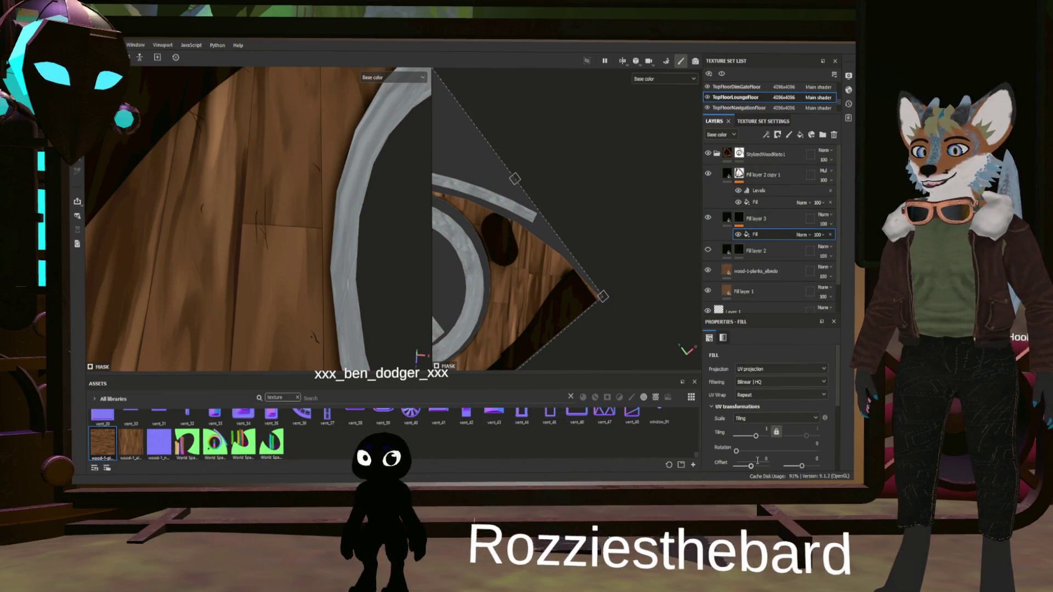
{"action": "left_click_drag", "start_coordinate": [751, 465], "coordinate": [756, 467]}
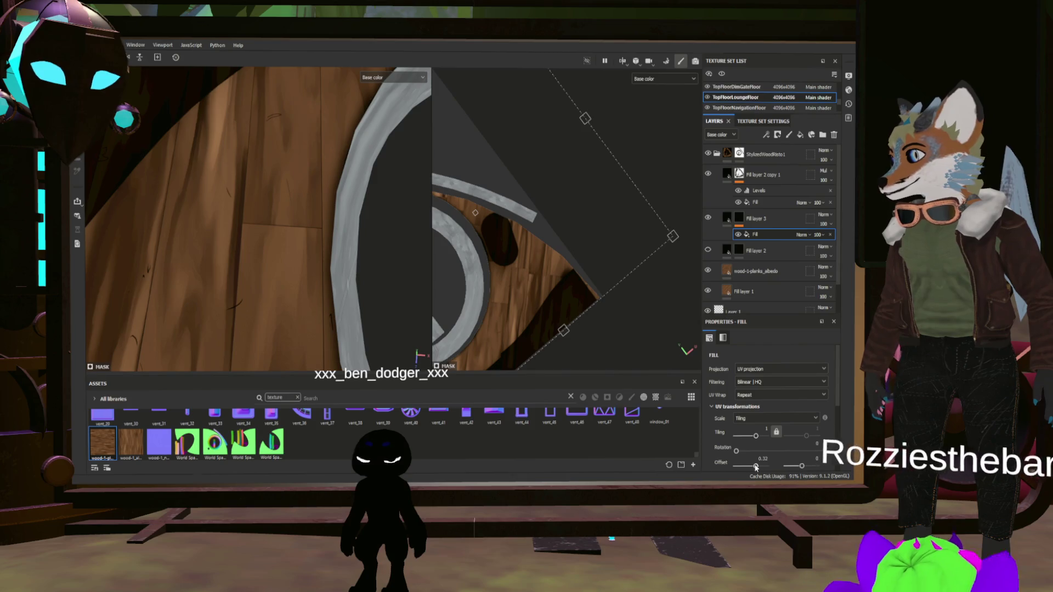
{"action": "mouse_move", "coordinate": [379, 290]}
{"action": "left_mouse_down", "text": "alt"}
{"action": "mouse_move", "coordinate": [184, 305]}
{"action": "mouse_move", "coordinate": [351, 304]}
{"action": "mouse_move", "coordinate": [232, 287]}
{"action": "mouse_move", "coordinate": [237, 205]}
{"action": "mouse_move", "coordinate": [324, 249]}
{"action": "mouse_move", "coordinate": [314, 280]}
{"action": "mouse_move", "coordinate": [182, 254]}
{"action": "mouse_move", "coordinate": [324, 269]}
{"action": "mouse_move", "coordinate": [264, 274]}
{"action": "mouse_move", "coordinate": [265, 261]}
{"action": "mouse_move", "coordinate": [279, 255]}
{"action": "mouse_move", "coordinate": [250, 305]}
{"action": "mouse_move", "coordinate": [268, 314]}
{"action": "mouse_move", "coordinate": [254, 320]}
{"action": "mouse_move", "coordinate": [251, 294]}
{"action": "mouse_move", "coordinate": [244, 323]}
{"action": "left_mouse_up", "text": "alt"}
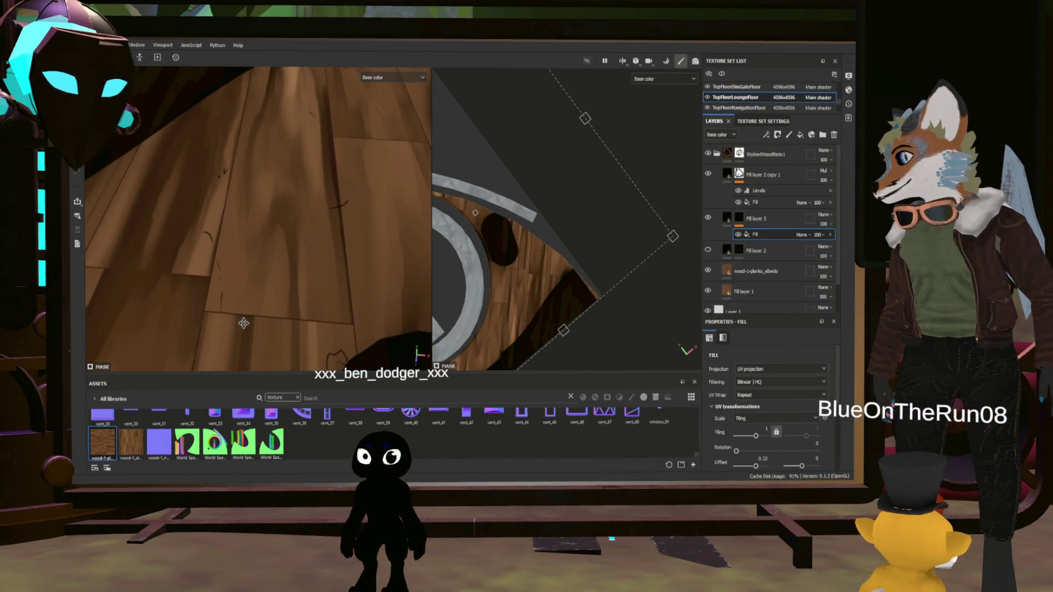
{"action": "mouse_move", "coordinate": [272, 291]}
{"action": "left_mouse_down", "text": "alt"}
{"action": "mouse_move", "coordinate": [228, 296]}
{"action": "mouse_move", "coordinate": [256, 277]}
{"action": "left_mouse_up", "text": "alt"}
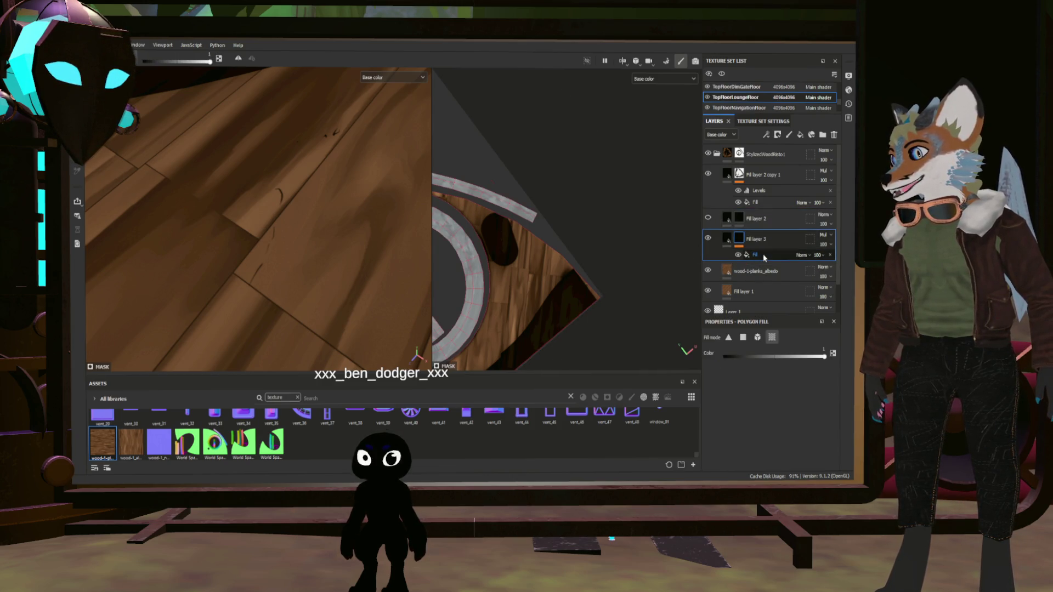
- Add a new Fill layer 4 above Fill layer 2 copy 1
{"action": "mouse_move", "coordinate": [312, 249]}
{"action": "left_mouse_down", "text": "alt"}
{"action": "mouse_move", "coordinate": [320, 278]}
{"action": "mouse_move", "coordinate": [293, 287]}
{"action": "mouse_move", "coordinate": [352, 228]}
{"action": "mouse_move", "coordinate": [383, 242]}
{"action": "mouse_move", "coordinate": [306, 298]}
{"action": "mouse_move", "coordinate": [380, 319]}
{"action": "left_mouse_up", "text": "alt"}
{"action": "left_click_drag", "start_coordinate": [344, 265], "coordinate": [395, 258], "text": "alt"}
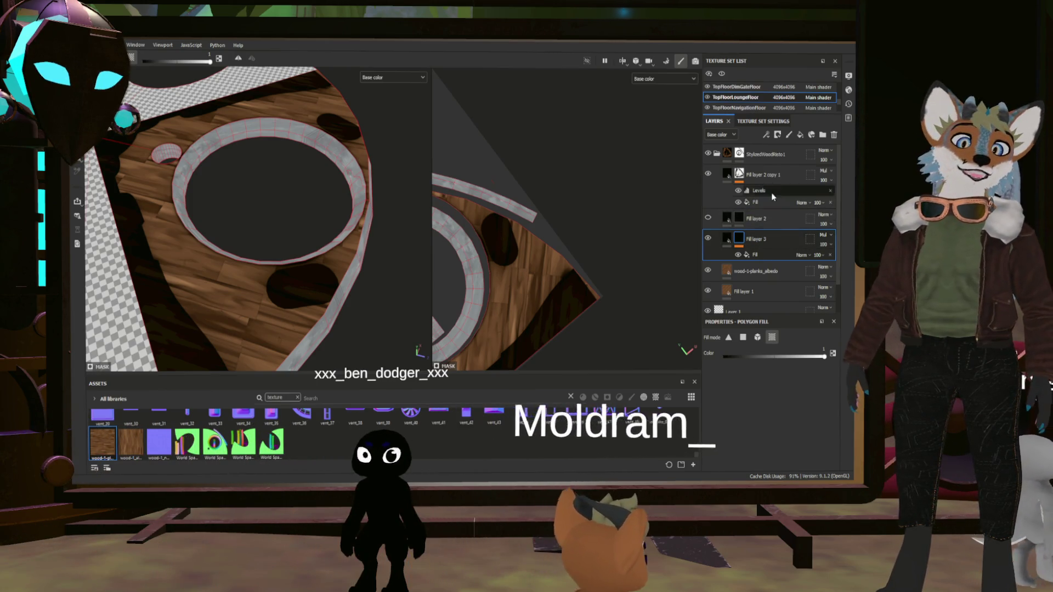
{"action": "left_click", "coordinate": [765, 172]}
{"action": "left_click", "coordinate": [801, 135]}
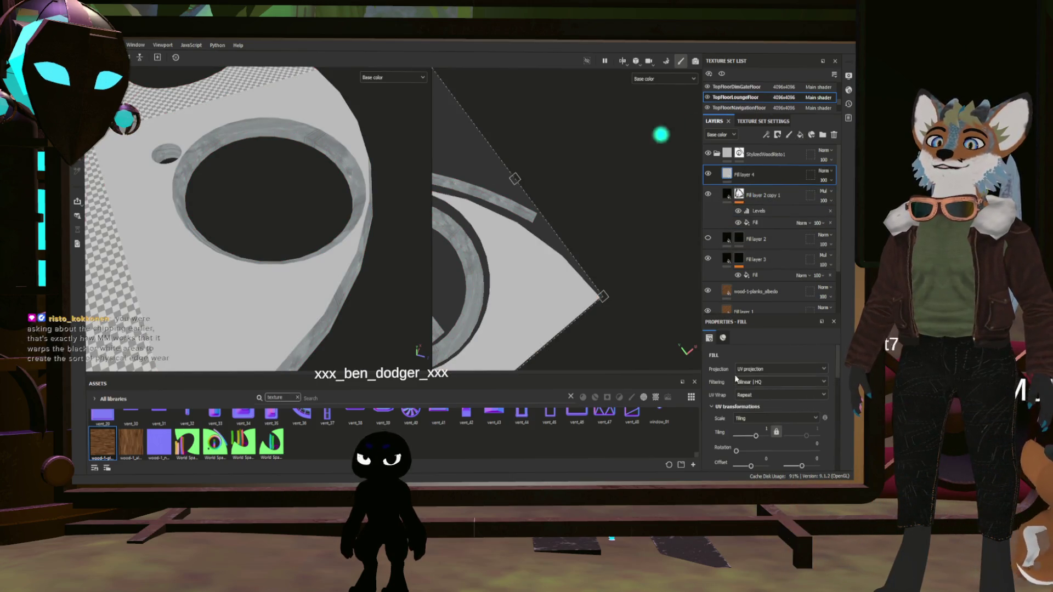
- Give Fill layer 4 a black mask with a Metal Edge Wear generator
{"action": "right_click", "coordinate": [737, 176]}
{"action": "left_click", "coordinate": [777, 183]}
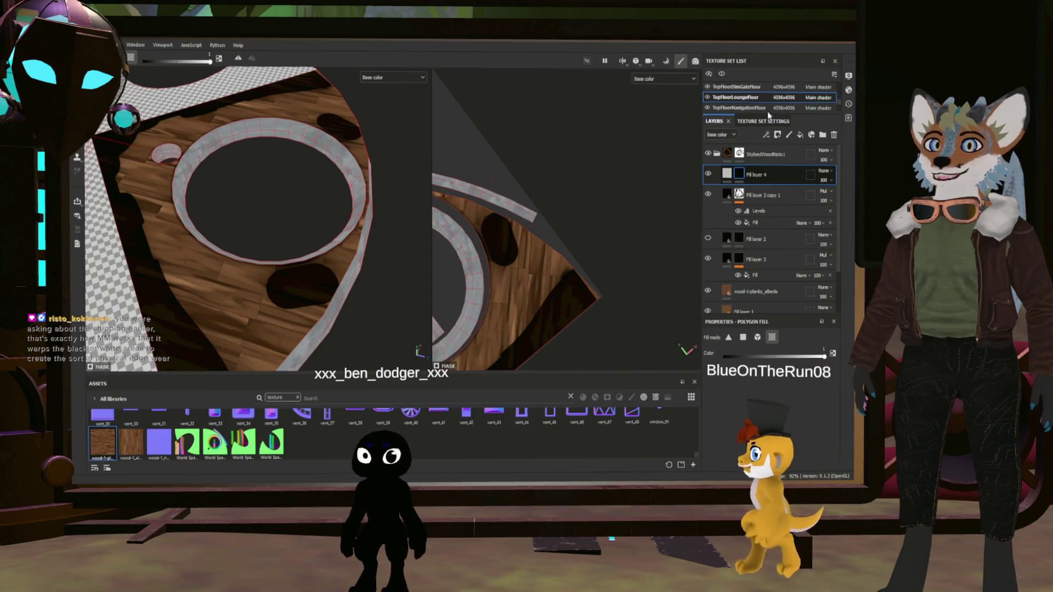
{"action": "right_click", "coordinate": [739, 174]}
{"action": "left_click", "coordinate": [794, 314]}
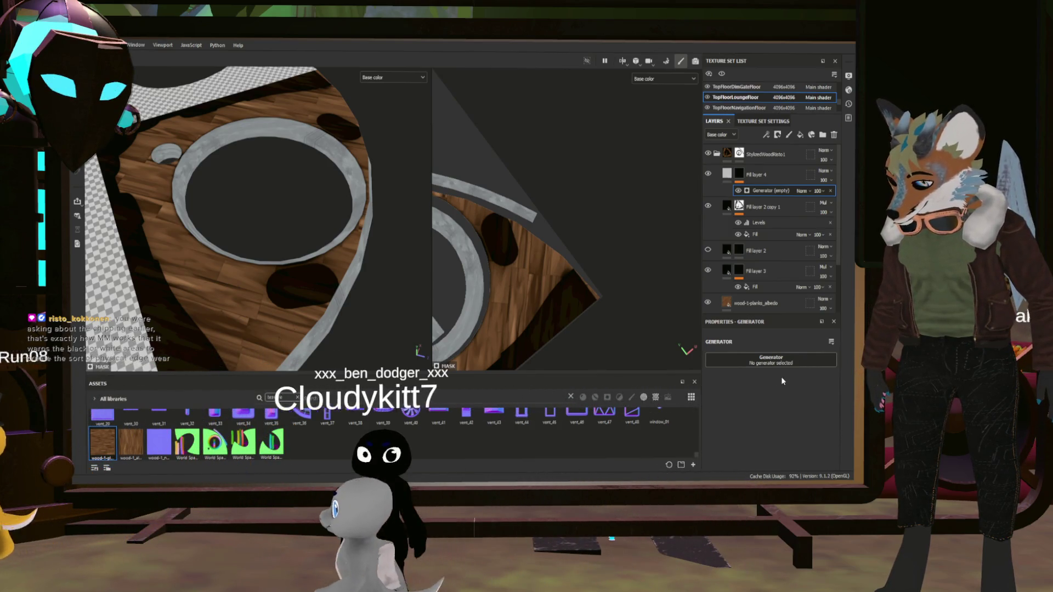
{"action": "left_click", "coordinate": [771, 361]}
{"action": "left_click", "coordinate": [764, 384]}
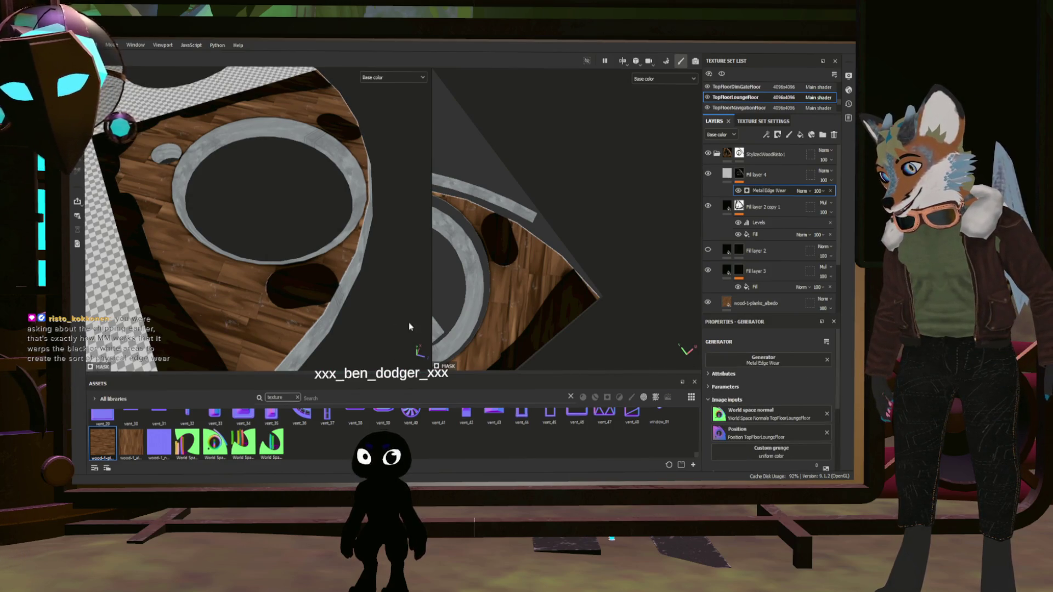
{"action": "scroll", "coordinate": [402, 316], "scroll_direction": "up", "scroll_amount": 3}
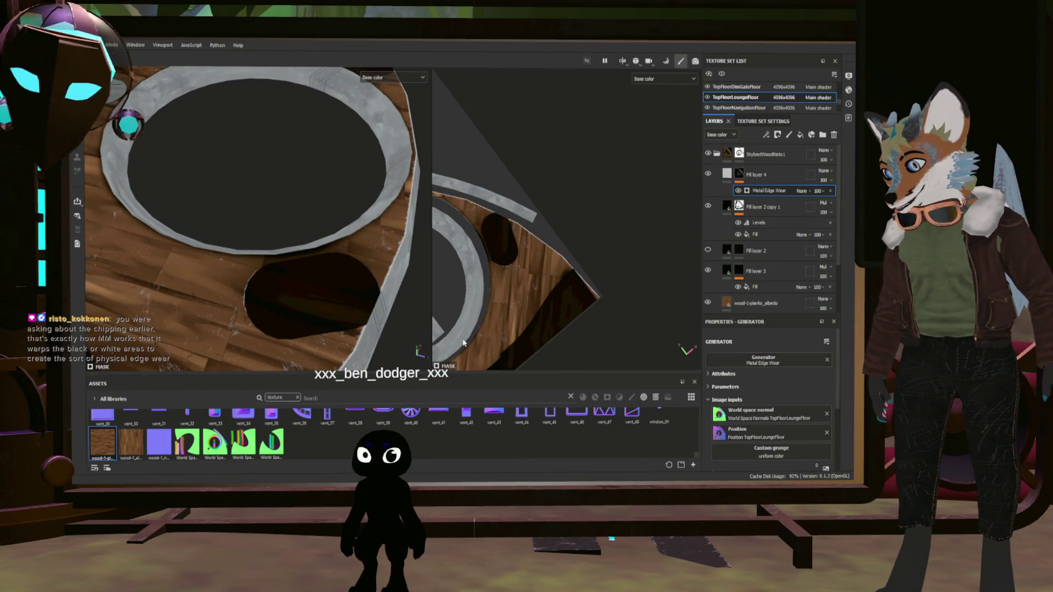
{"action": "scroll", "coordinate": [320, 309], "scroll_direction": "down", "scroll_amount": 2}
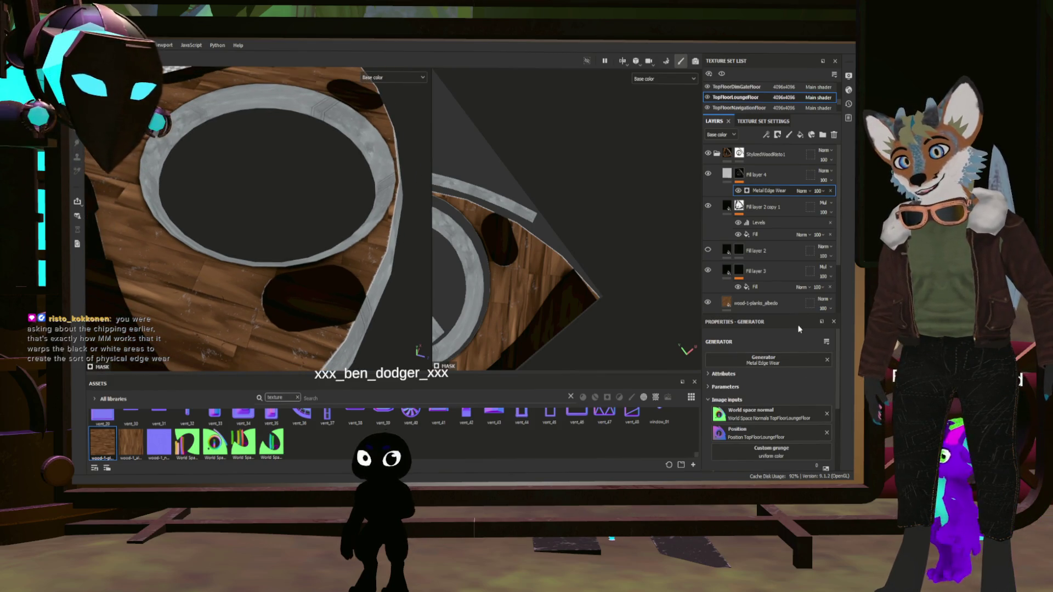
- Set the generator's Grunge Amount to 0, raise Wear Contrast, and set Wear Level to about 0.93
{"action": "left_click", "coordinate": [725, 387]}
{"action": "scroll", "coordinate": [753, 403], "scroll_direction": "down", "scroll_amount": 4}
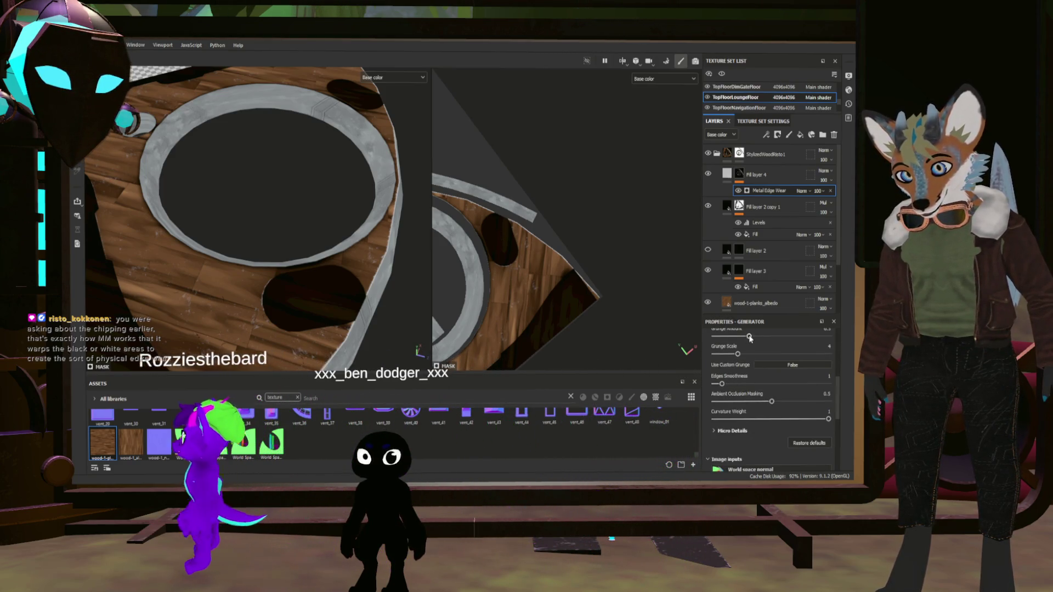
{"action": "left_click_drag", "start_coordinate": [749, 337], "coordinate": [715, 337]}
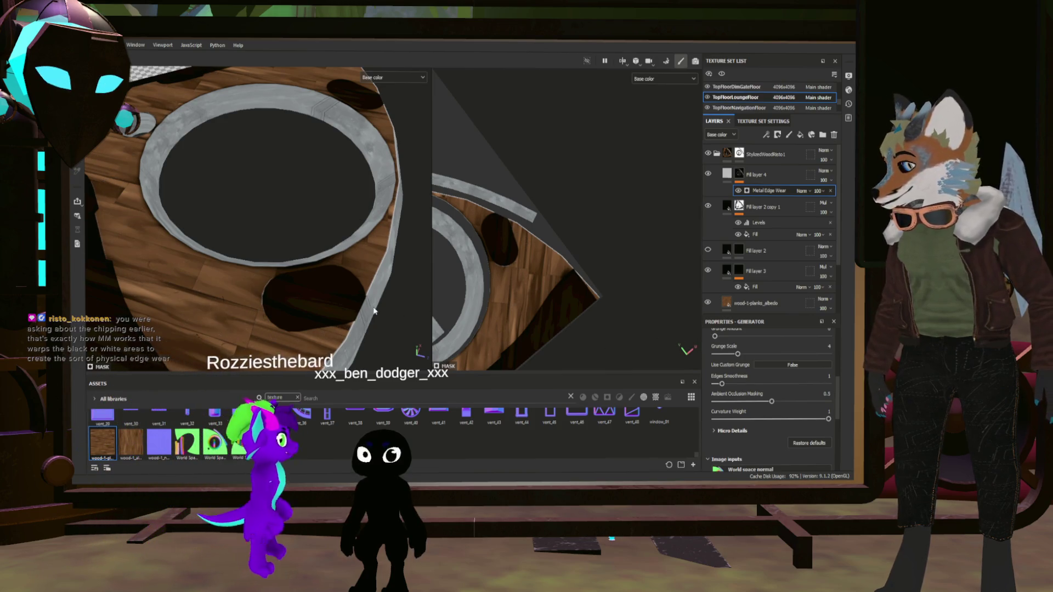
{"action": "scroll", "coordinate": [347, 294], "scroll_direction": "up", "scroll_amount": 2}
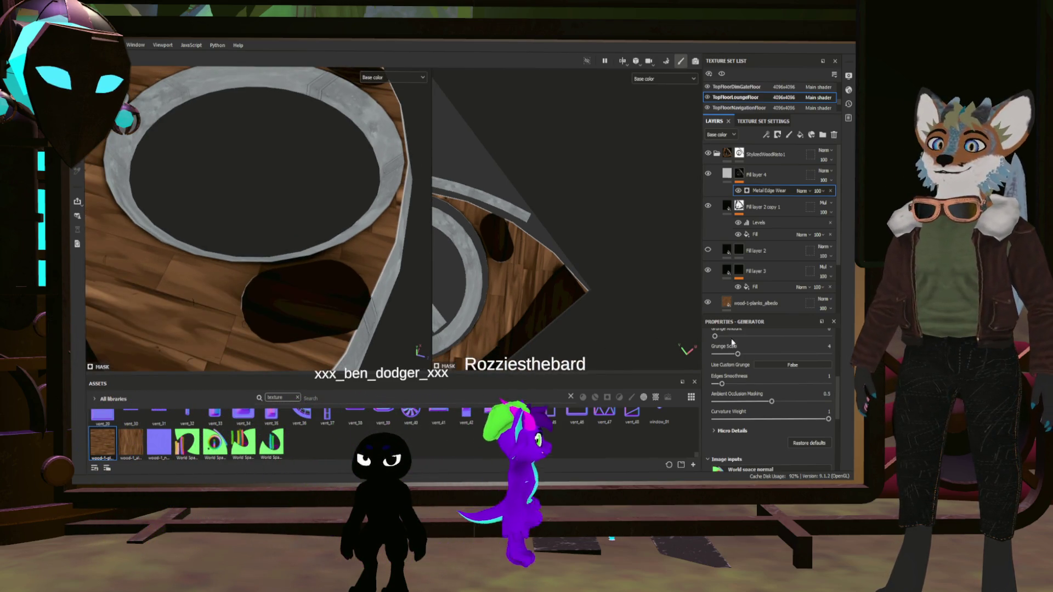
{"action": "scroll", "coordinate": [732, 391], "scroll_direction": "up", "scroll_amount": 3}
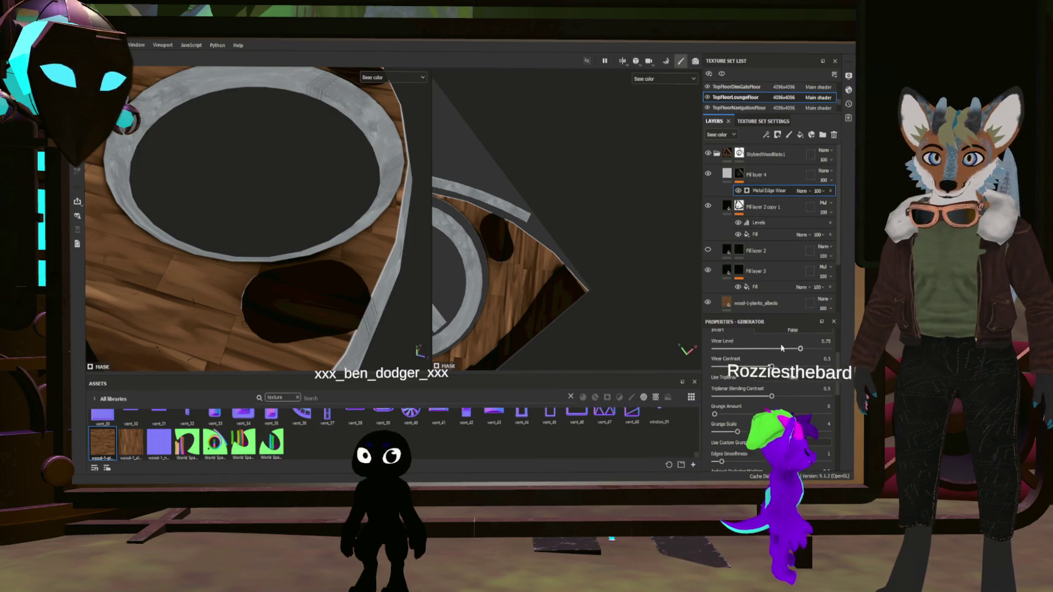
{"action": "left_click_drag", "start_coordinate": [772, 367], "coordinate": [829, 366]}
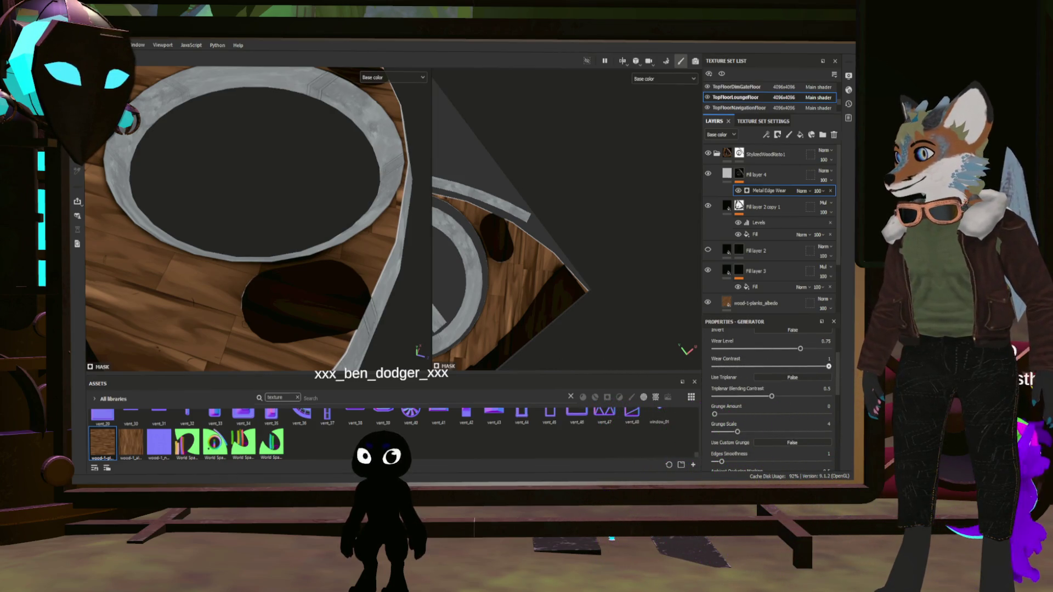
{"action": "left_click_drag", "start_coordinate": [826, 350], "coordinate": [829, 349]}
{"action": "left_click", "coordinate": [818, 350]}
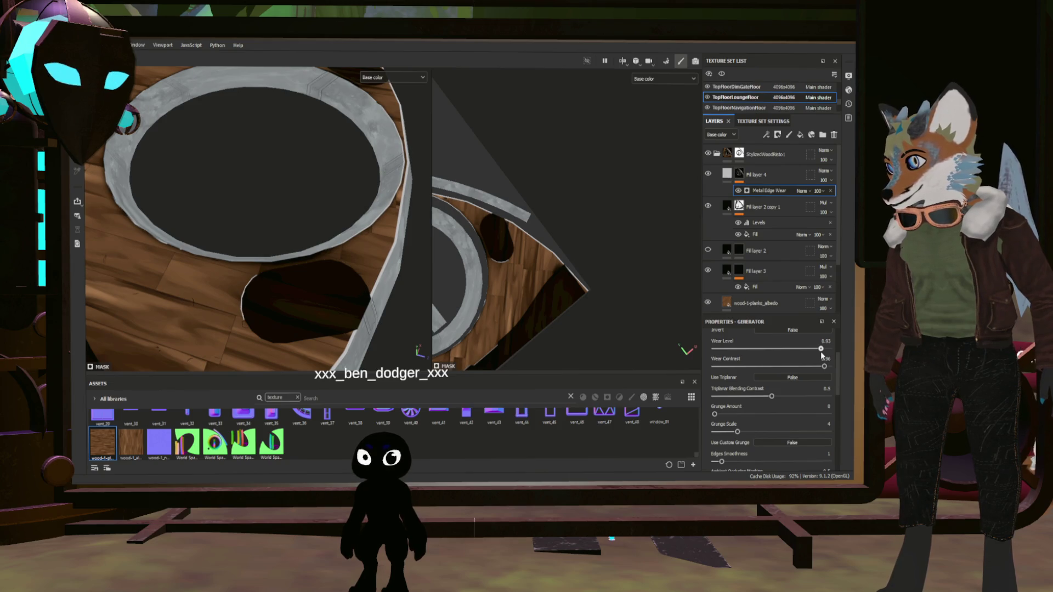
{"action": "left_click", "coordinate": [727, 176]}
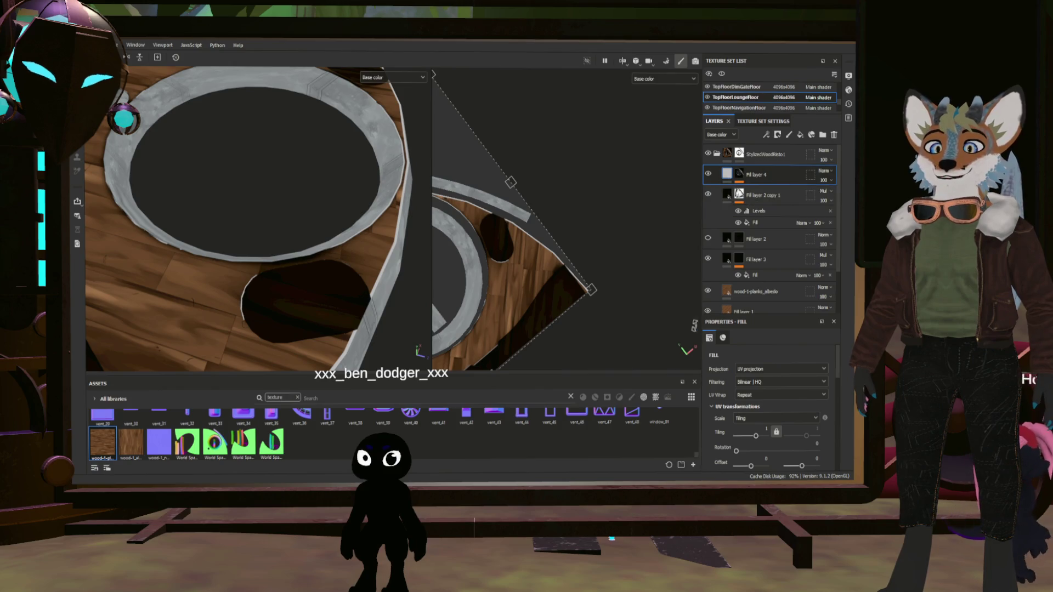
{"action": "scroll", "coordinate": [755, 395], "scroll_direction": "down", "scroll_amount": 4}
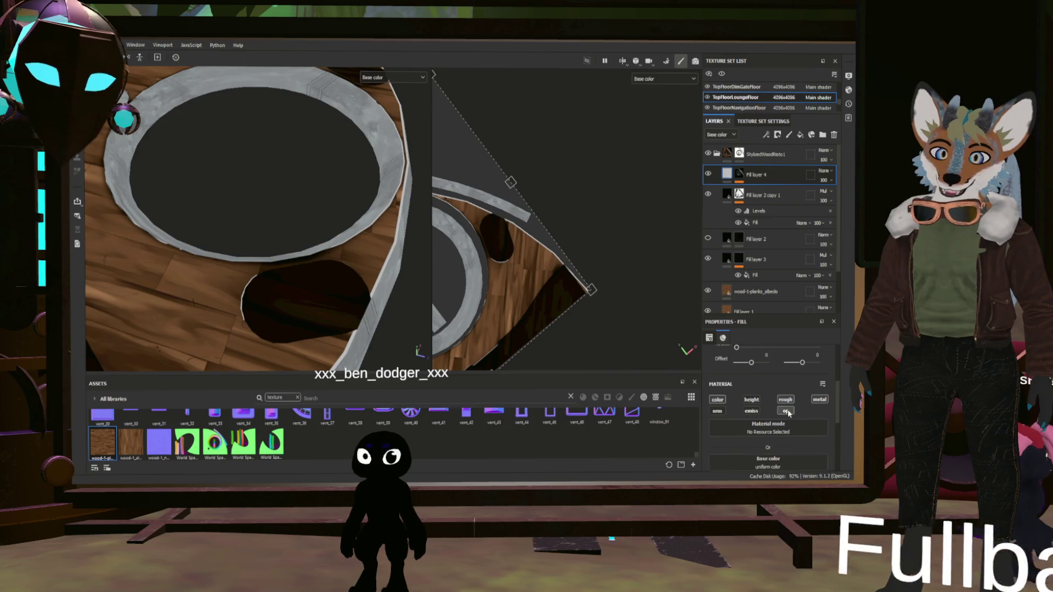
{"action": "scroll", "coordinate": [773, 438], "scroll_direction": "down", "scroll_amount": 2}
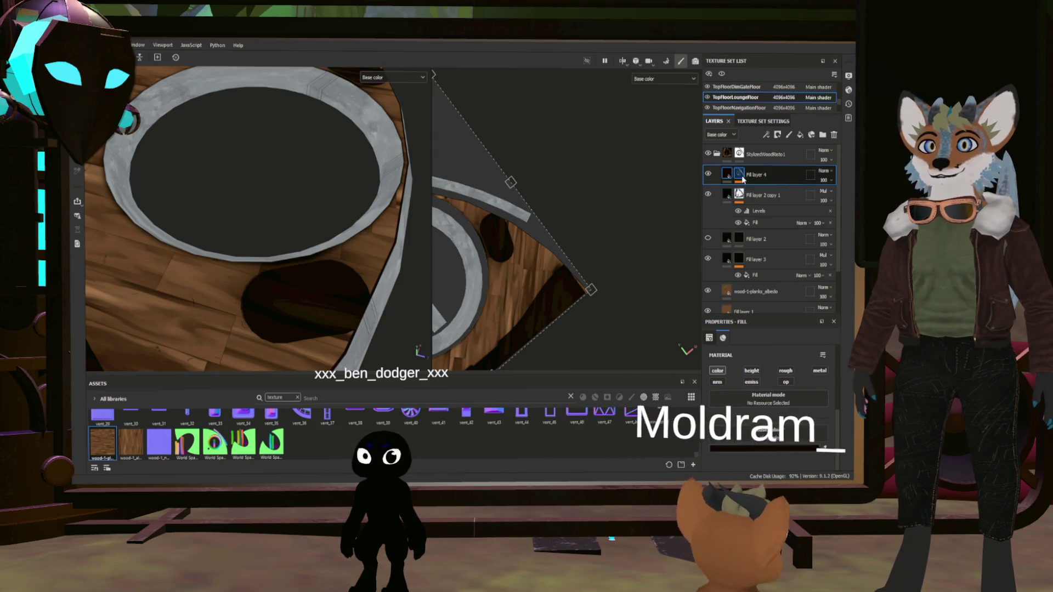
- Set the Metal Edge Wear generator's Wear Level on Fill layer 4's mask to 1
{"action": "left_click", "coordinate": [754, 188]}
{"action": "left_click", "coordinate": [759, 193]}
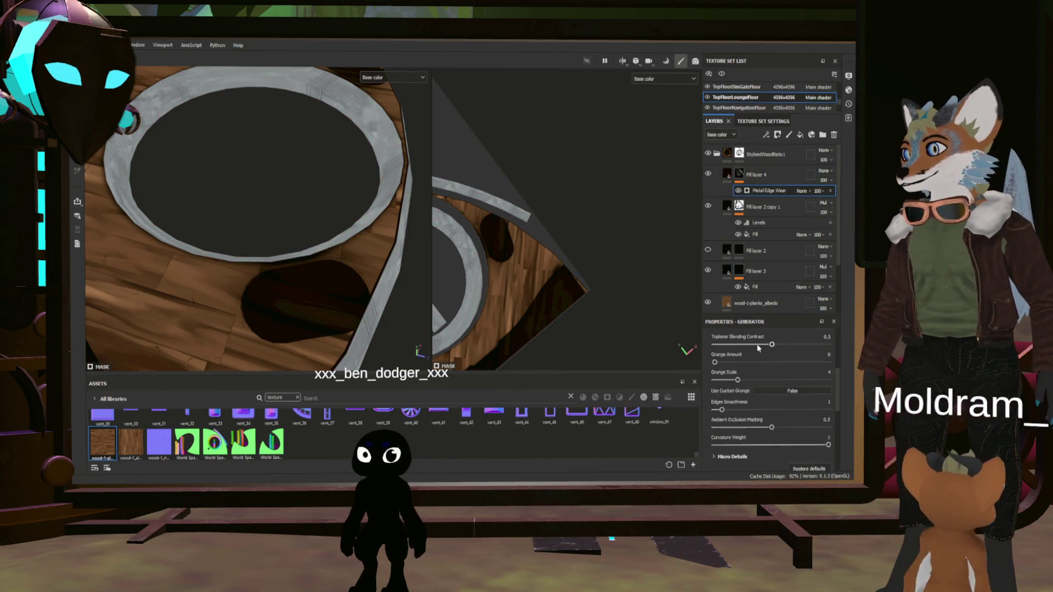
{"action": "scroll", "coordinate": [765, 395], "scroll_direction": "down", "scroll_amount": 5}
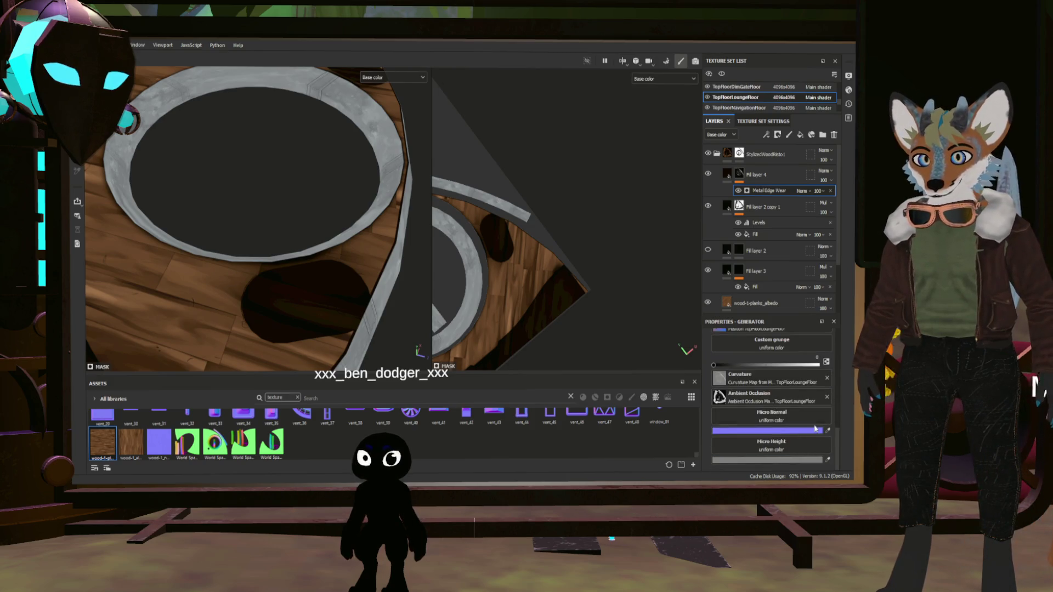
{"action": "scroll", "coordinate": [768, 389], "scroll_direction": "up", "scroll_amount": 4}
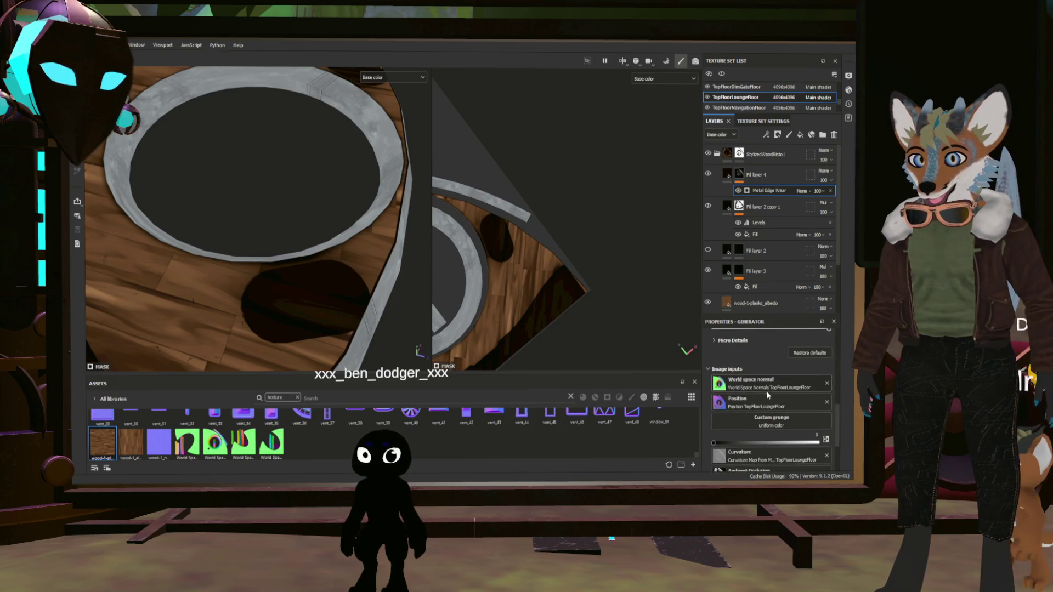
{"action": "scroll", "coordinate": [757, 390], "scroll_direction": "up", "scroll_amount": 2}
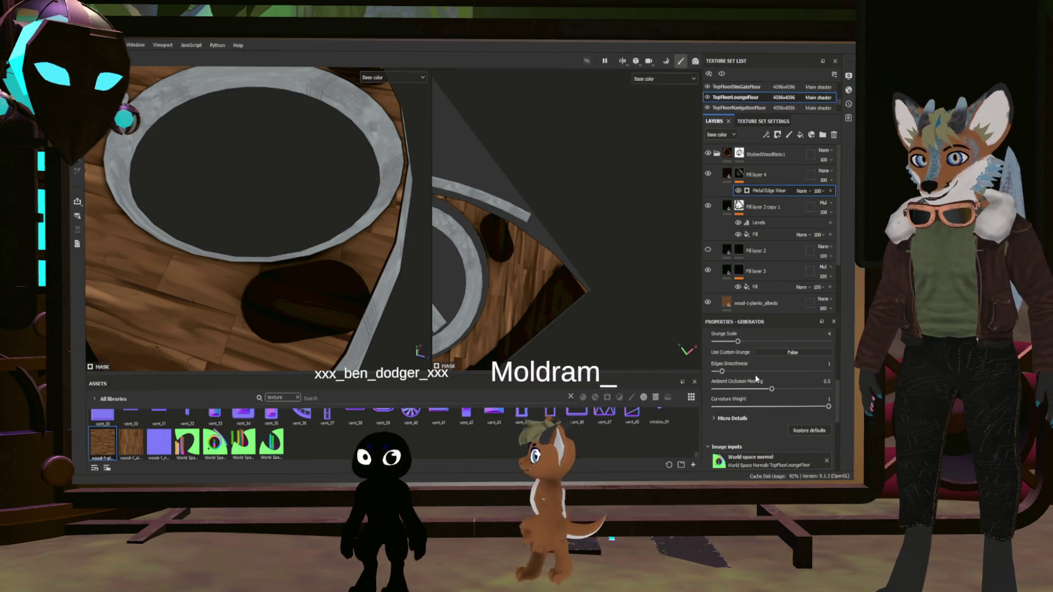
{"action": "scroll", "coordinate": [746, 371], "scroll_direction": "up", "scroll_amount": 1}
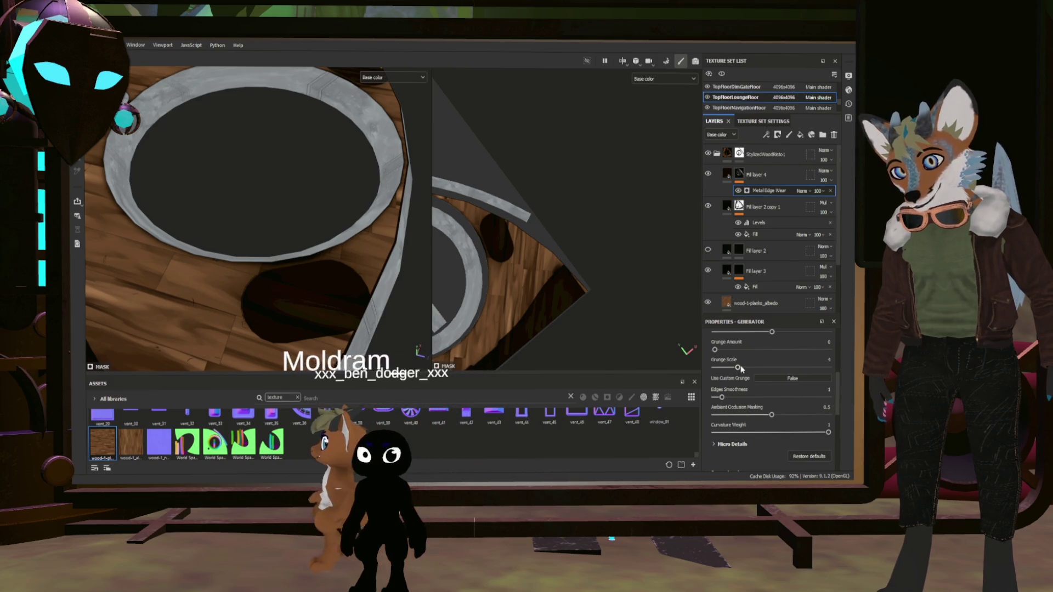
{"action": "scroll", "coordinate": [765, 372], "scroll_direction": "up", "scroll_amount": 2}
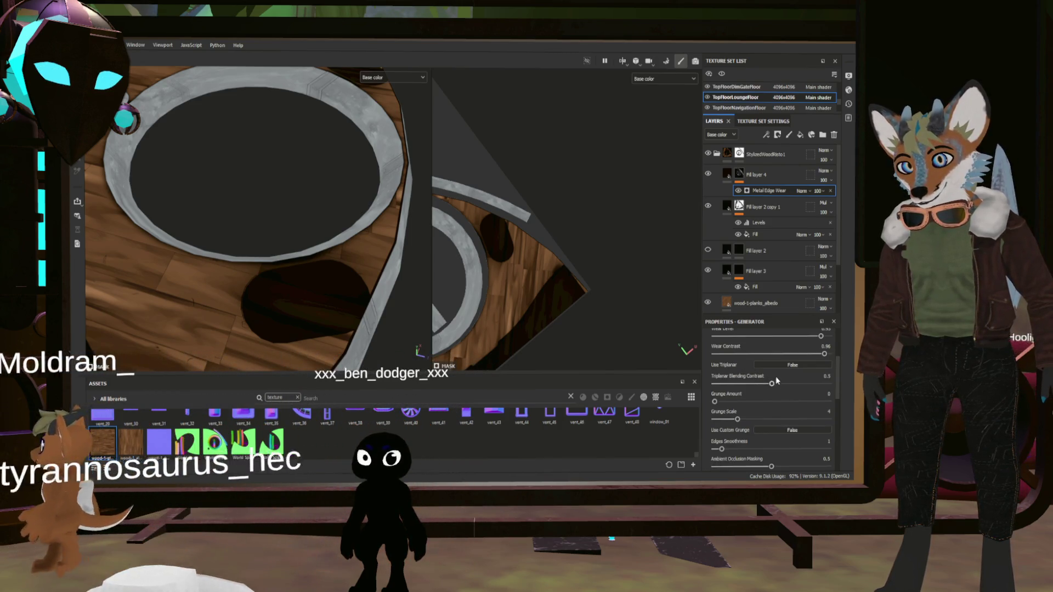
{"action": "scroll", "coordinate": [776, 376], "scroll_direction": "up", "scroll_amount": 1}
{"action": "left_click_drag", "start_coordinate": [821, 363], "coordinate": [713, 380]}
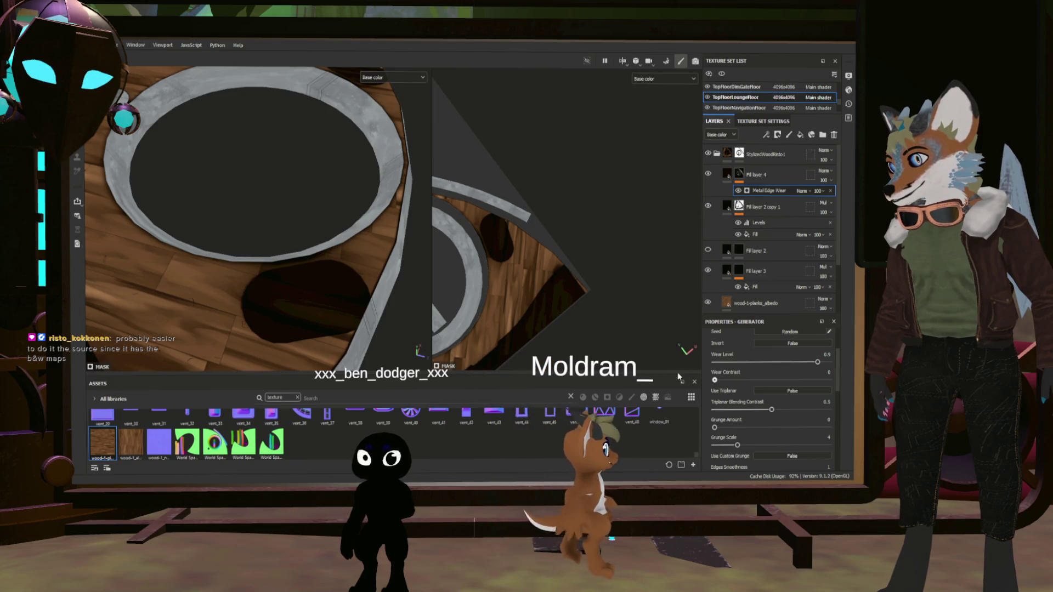
{"action": "scroll", "coordinate": [751, 418], "scroll_direction": "down", "scroll_amount": 1}
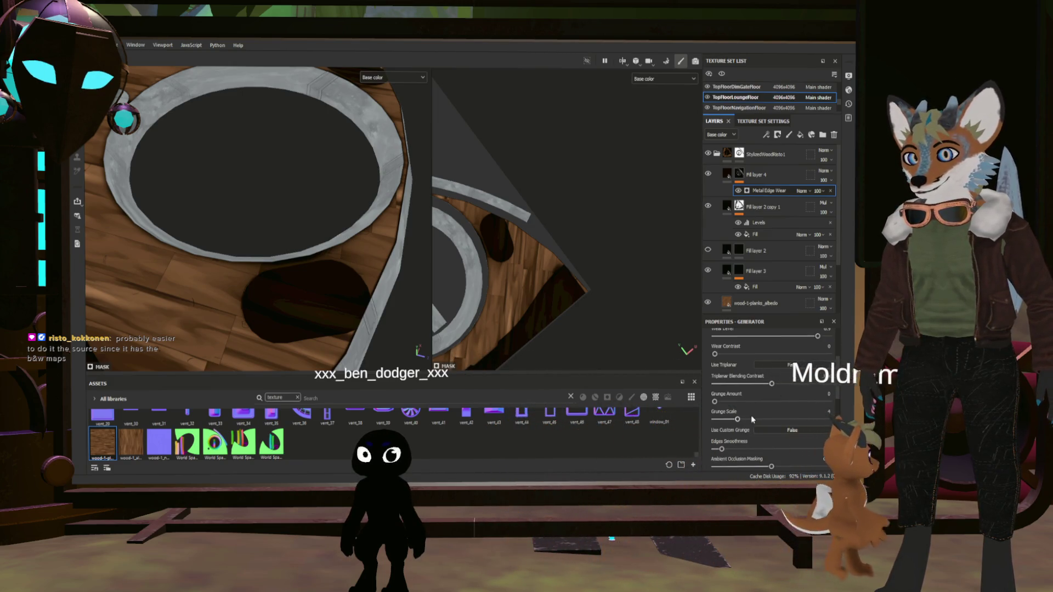
{"action": "left_click_drag", "start_coordinate": [817, 336], "coordinate": [825, 339]}
- Orbit and zoom to inspect the edge wear around the ring and holes
{"action": "mouse_move", "coordinate": [206, 258]}
{"action": "left_mouse_down", "text": "alt"}
{"action": "mouse_move", "coordinate": [228, 272]}
{"action": "mouse_move", "coordinate": [215, 319]}
{"action": "mouse_move", "coordinate": [298, 249]}
{"action": "mouse_move", "coordinate": [247, 236]}
{"action": "mouse_move", "coordinate": [180, 251]}
{"action": "mouse_move", "coordinate": [280, 219]}
{"action": "mouse_move", "coordinate": [242, 234]}
{"action": "mouse_move", "coordinate": [289, 225]}
{"action": "mouse_move", "coordinate": [302, 275]}
{"action": "mouse_move", "coordinate": [305, 257]}
{"action": "mouse_move", "coordinate": [280, 266]}
{"action": "left_mouse_up", "text": "alt"}
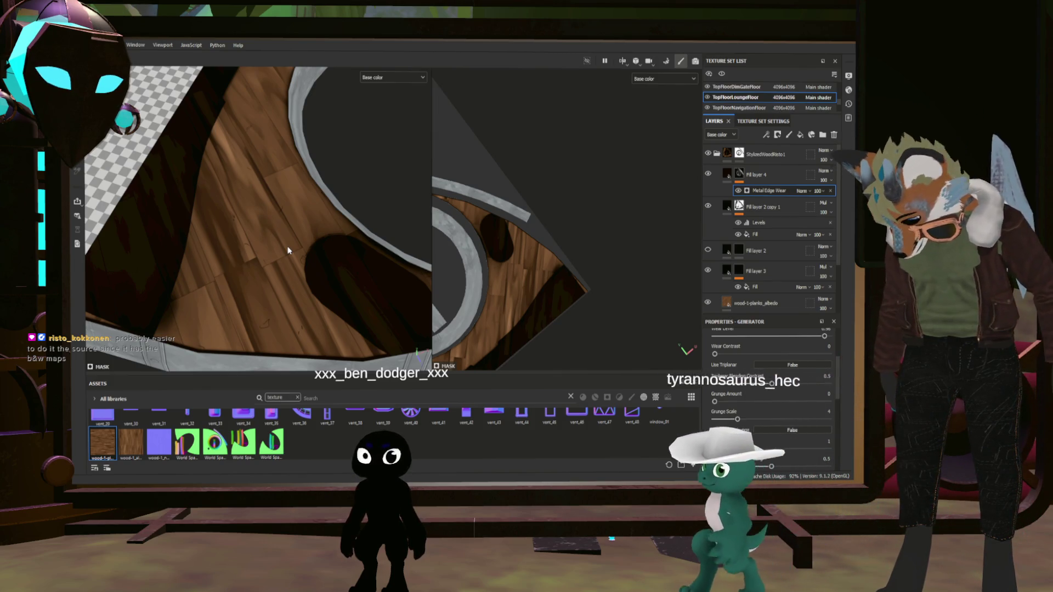
{"action": "mouse_move", "coordinate": [288, 250]}
{"action": "left_mouse_down", "text": "alt"}
{"action": "mouse_move", "coordinate": [329, 134]}
{"action": "mouse_move", "coordinate": [287, 207]}
{"action": "mouse_move", "coordinate": [303, 210]}
{"action": "mouse_move", "coordinate": [234, 191]}
{"action": "mouse_move", "coordinate": [247, 200]}
{"action": "mouse_move", "coordinate": [211, 224]}
{"action": "mouse_move", "coordinate": [236, 192]}
{"action": "mouse_move", "coordinate": [242, 218]}
{"action": "mouse_move", "coordinate": [270, 243]}
{"action": "left_mouse_up", "text": "alt"}
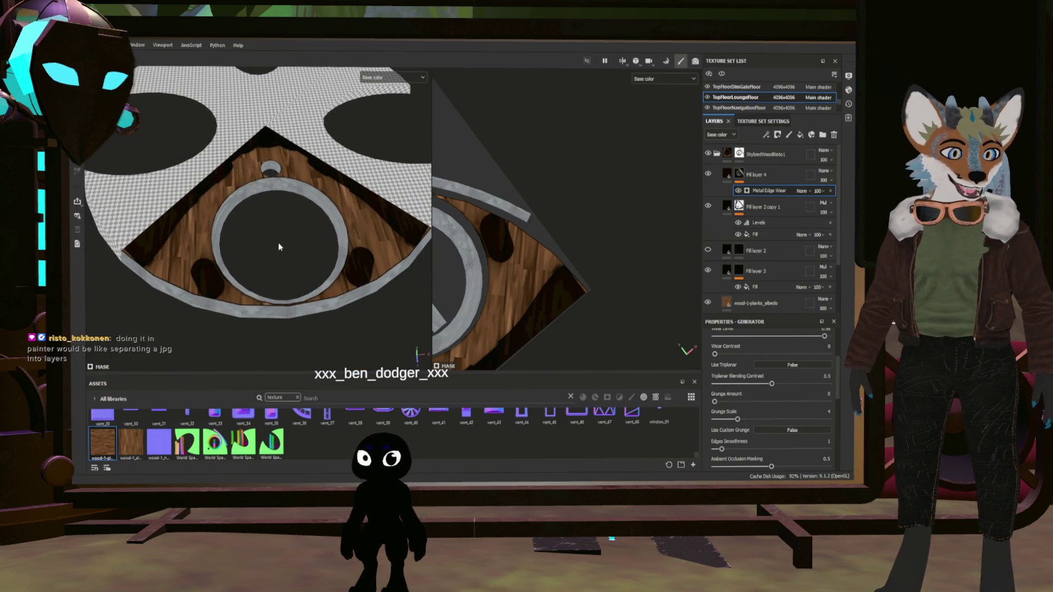
{"action": "scroll", "coordinate": [205, 223], "scroll_direction": "up", "scroll_amount": 5}
{"action": "scroll", "coordinate": [189, 243], "scroll_direction": "down", "scroll_amount": 5}
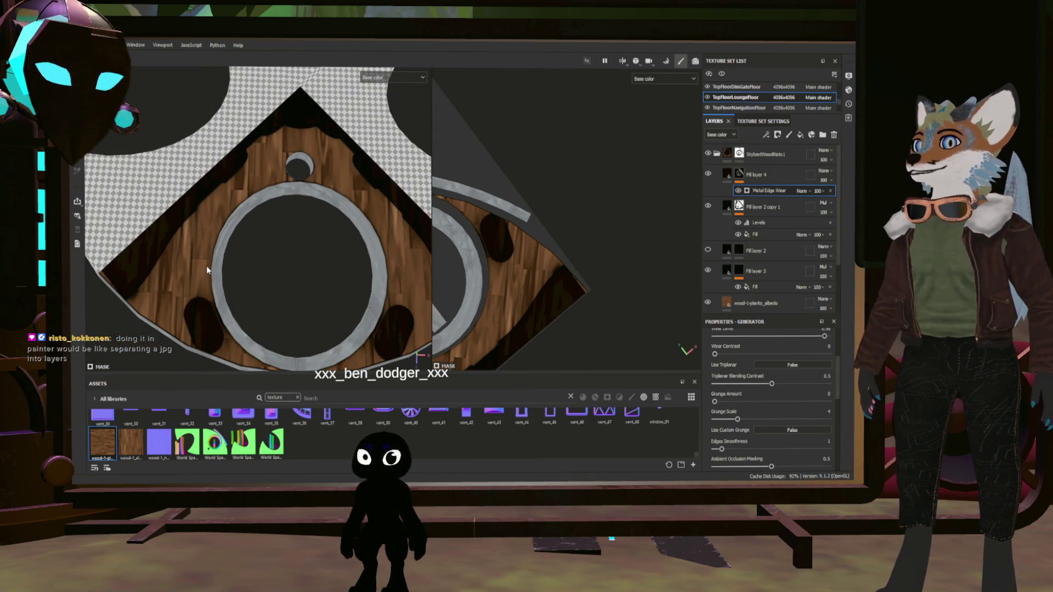
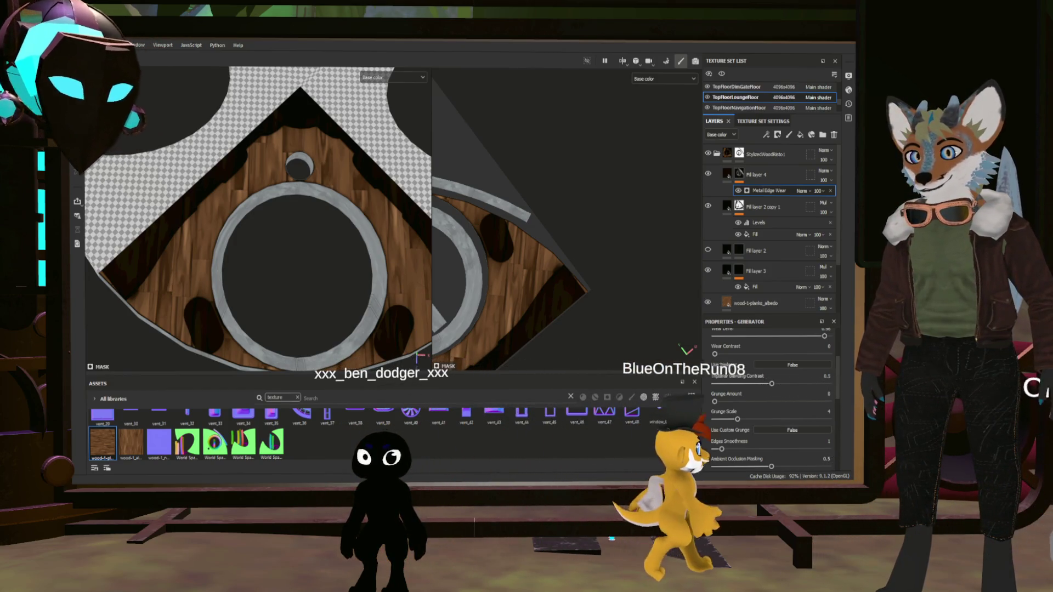
- Zoom to the texture's top-left area, select Fill layer 4, and duplicate it
{"action": "scroll", "coordinate": [319, 223], "scroll_direction": "up", "scroll_amount": 5}
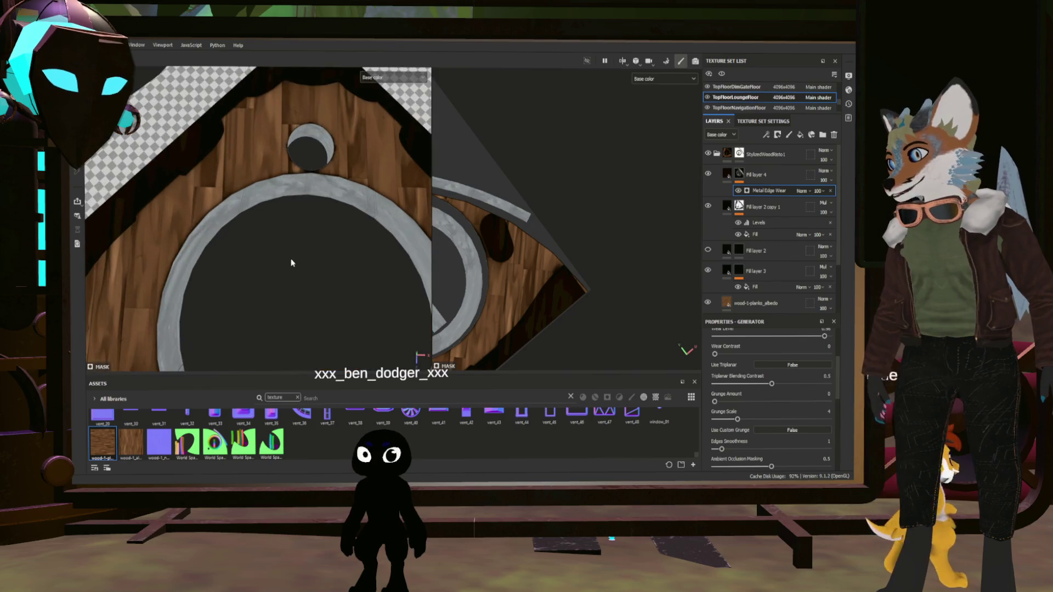
{"action": "middle_click_drag", "start_coordinate": [192, 237], "coordinate": [259, 261]}
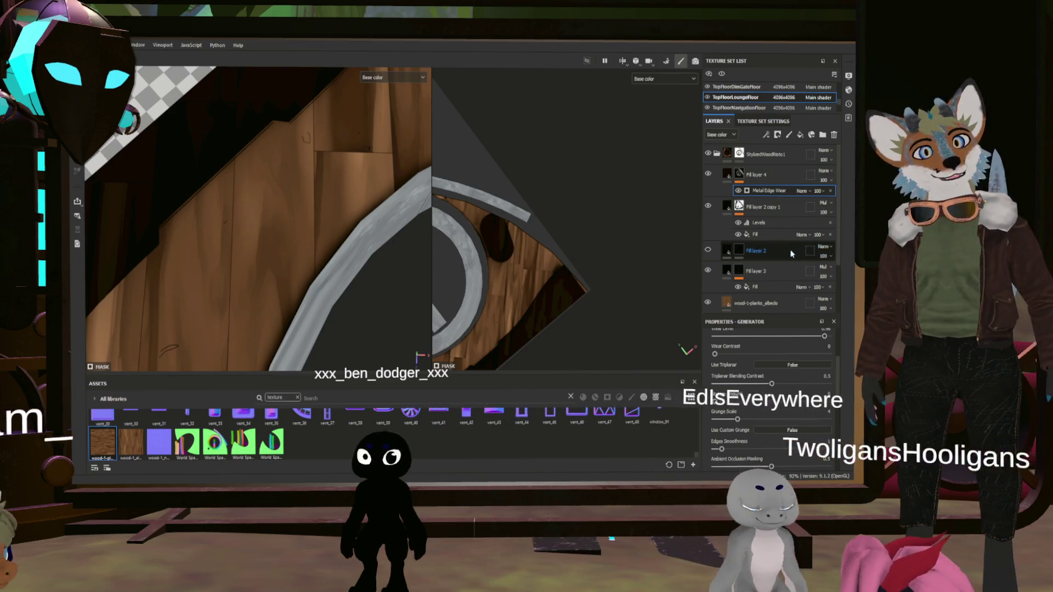
{"action": "left_click", "coordinate": [768, 176]}
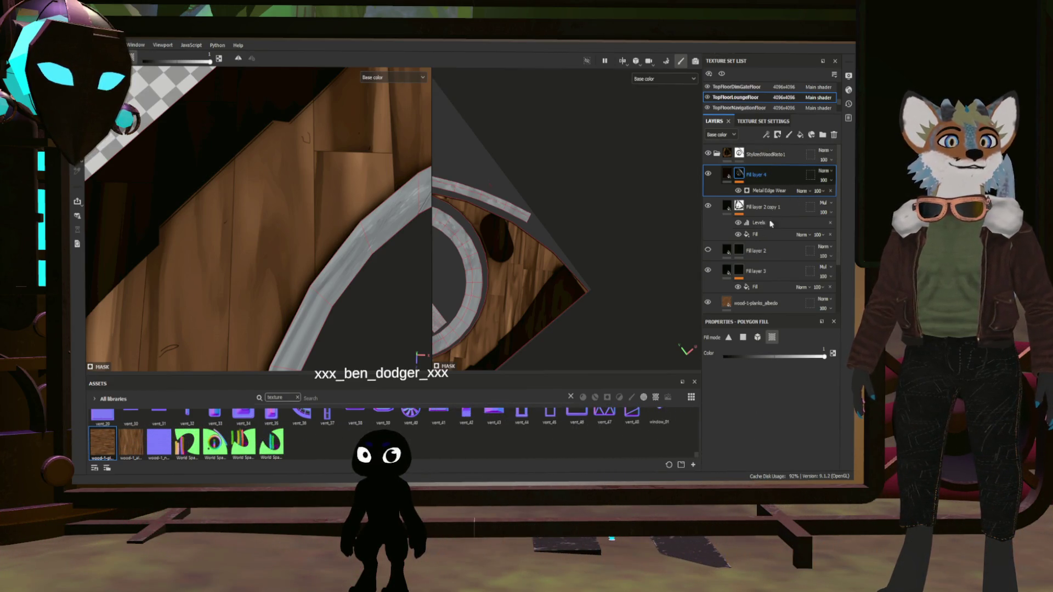
{"action": "key", "text": "ctrl+d"}
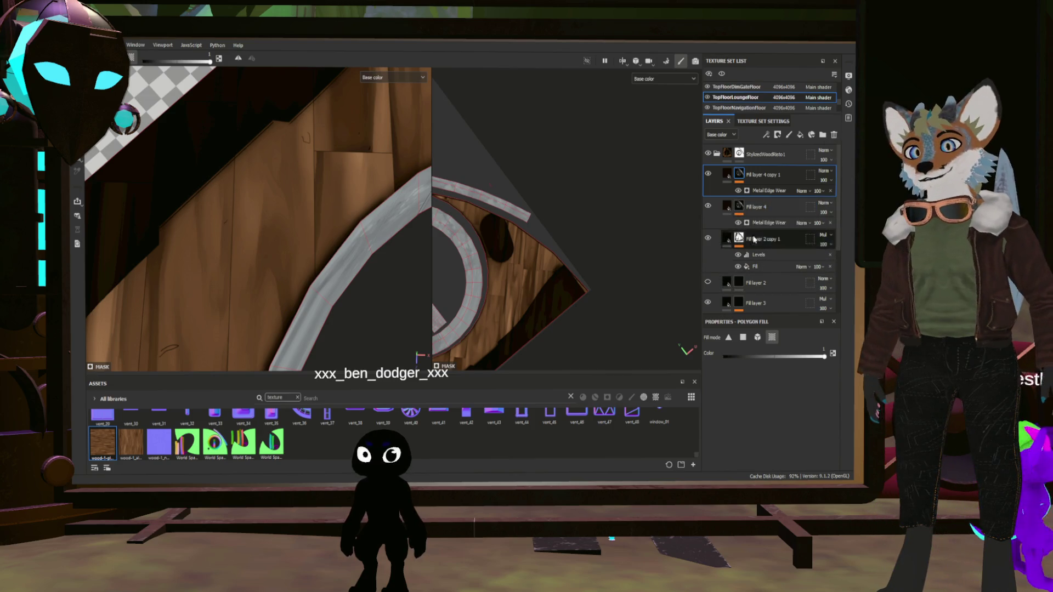
- Remove the Metal Edge Wear effect from the Fill layer 4 copy and switch to the paint brush
{"action": "left_click", "coordinate": [831, 192]}
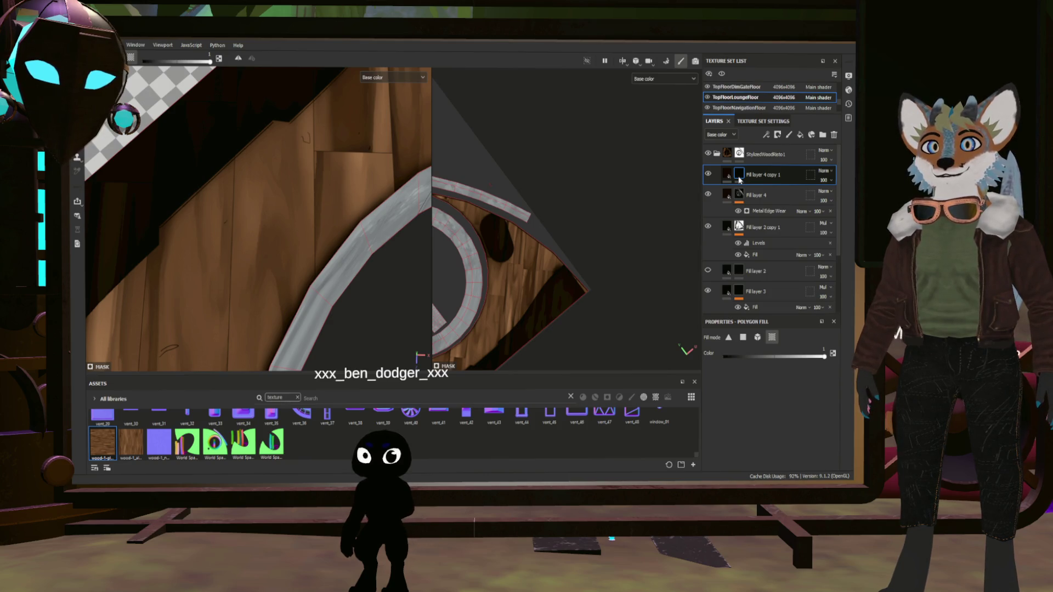
{"action": "left_click", "coordinate": [269, 222]}
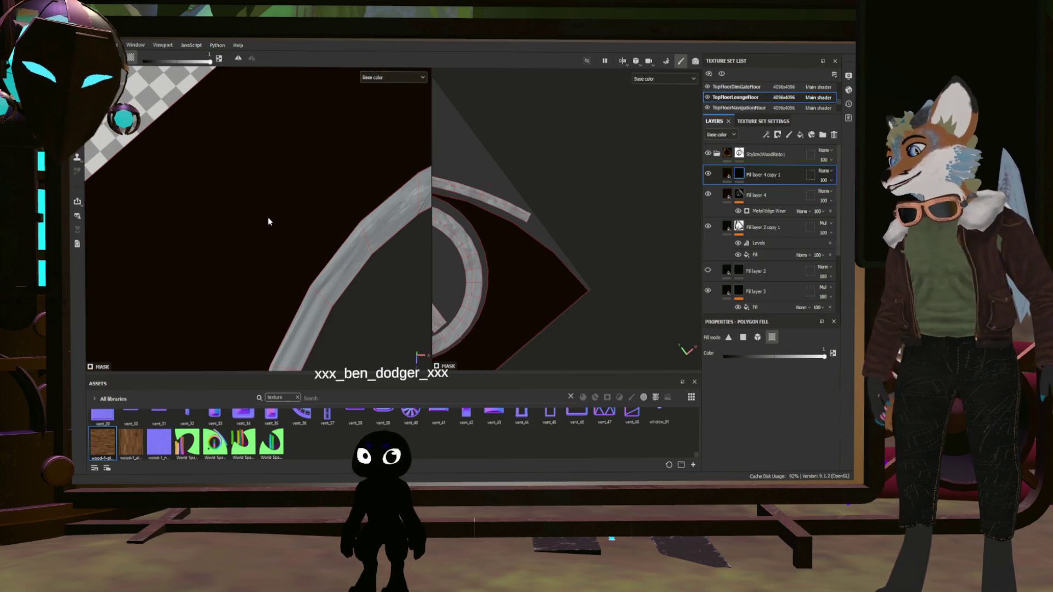
{"action": "key", "text": "ctrl+z"}
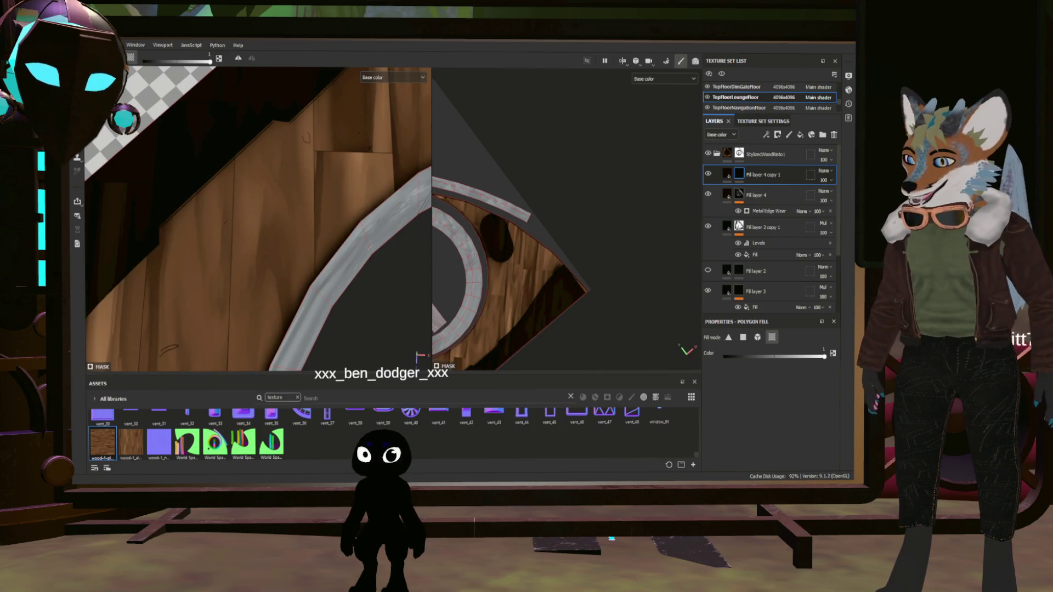
{"action": "key", "text": "1"}
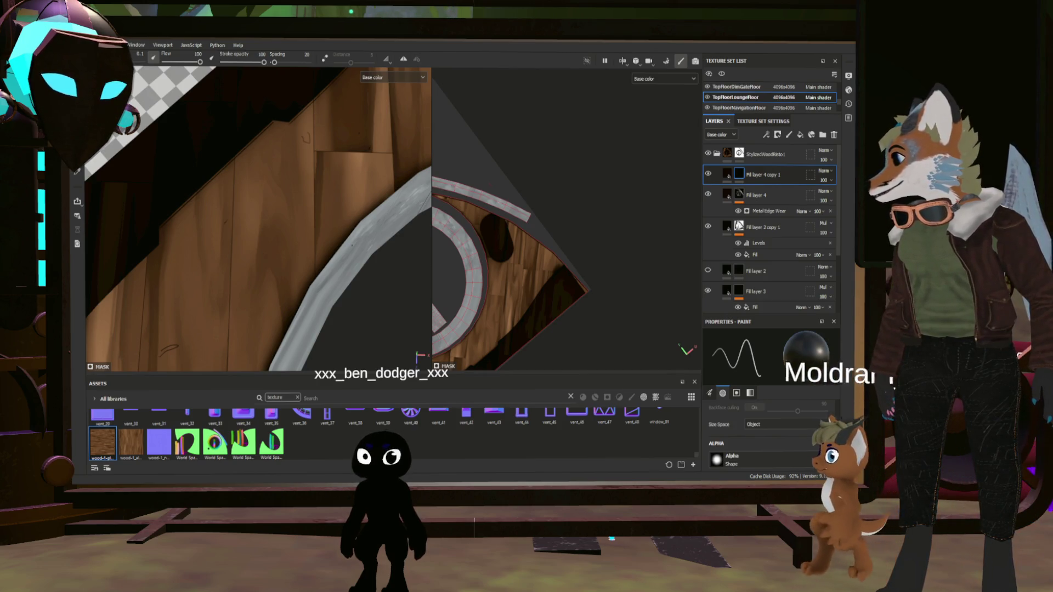
{"action": "scroll", "coordinate": [342, 246], "scroll_direction": "up", "scroll_amount": 2}
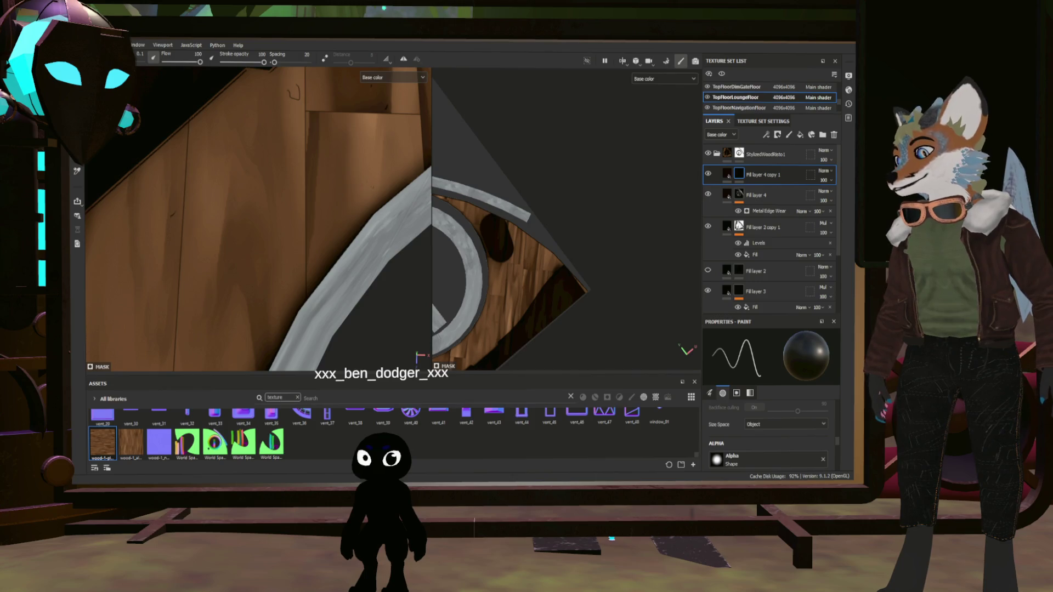
- Switch the viewport to a single enlarged 3D view with F2
{"action": "key", "text": "F2"}
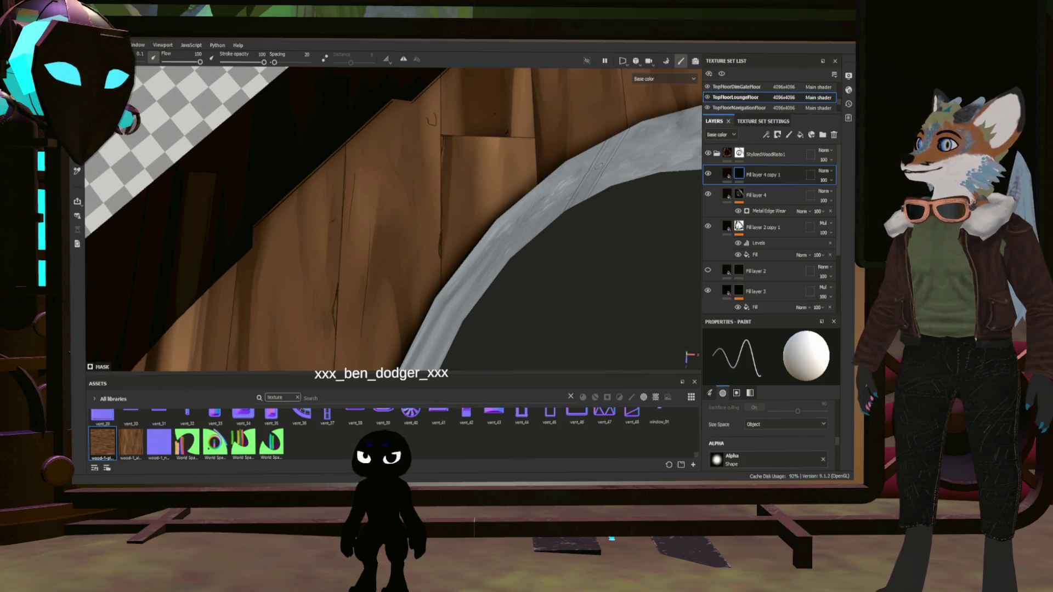
{"action": "scroll", "coordinate": [393, 219], "scroll_direction": "down", "scroll_amount": 5}
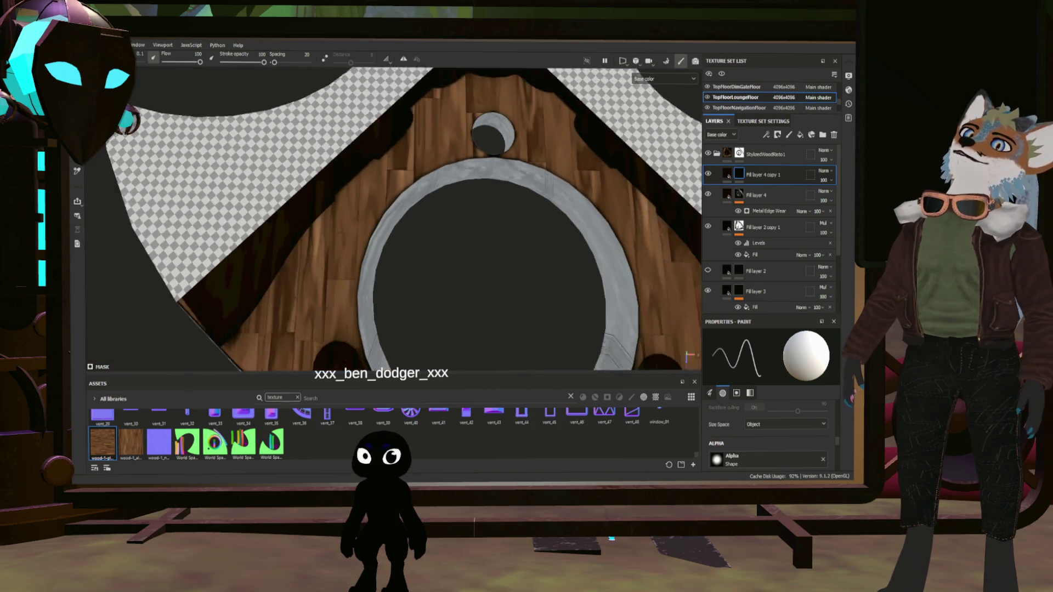
{"action": "scroll", "coordinate": [394, 219], "scroll_direction": "down", "scroll_amount": 2}
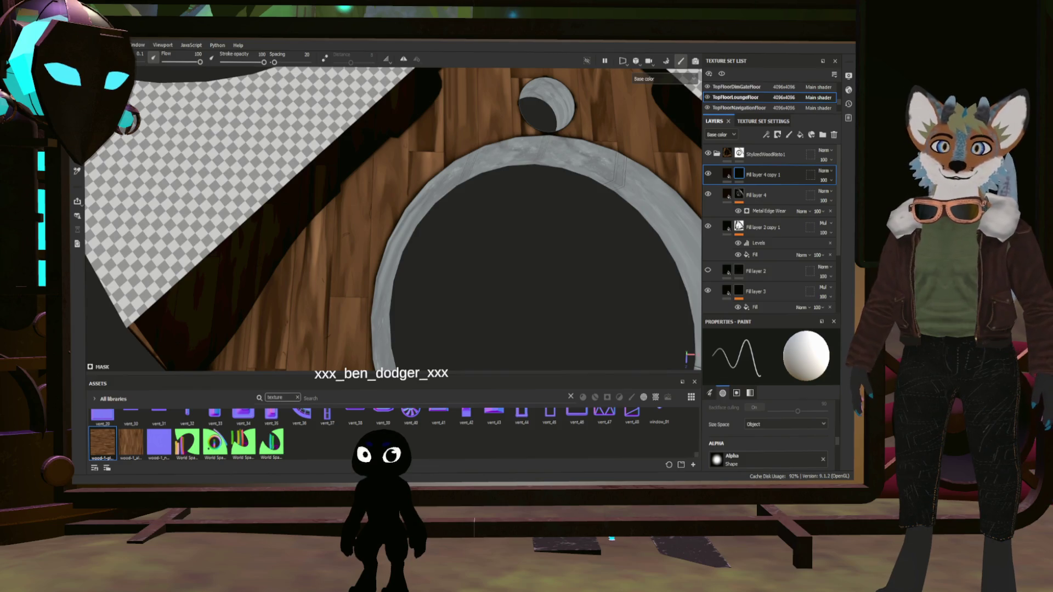
{"action": "scroll", "coordinate": [393, 219], "scroll_direction": "up", "scroll_amount": 5}
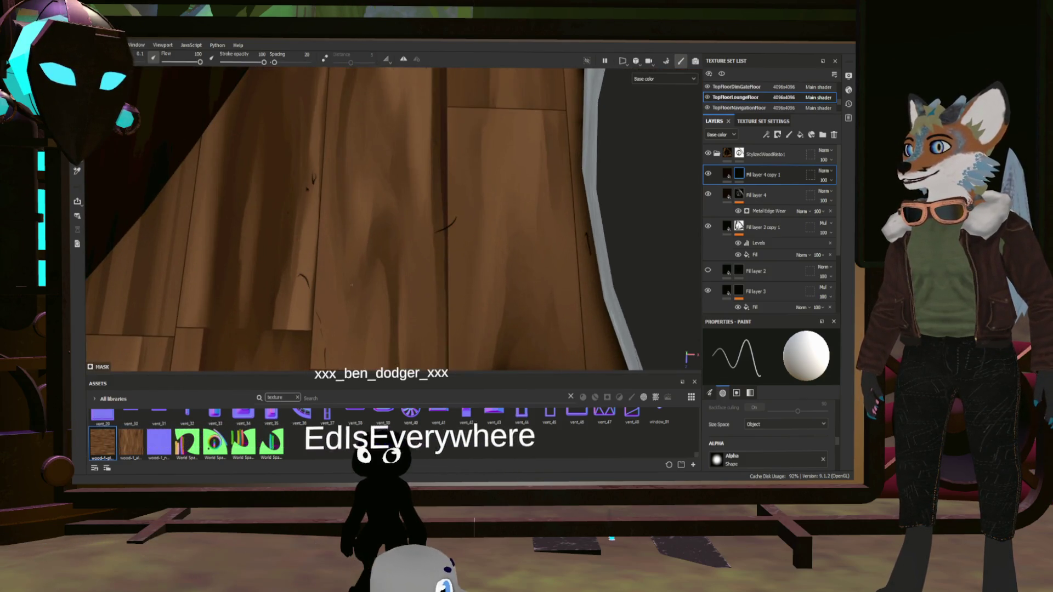
{"action": "scroll", "coordinate": [393, 219], "scroll_direction": "down", "scroll_amount": 5}
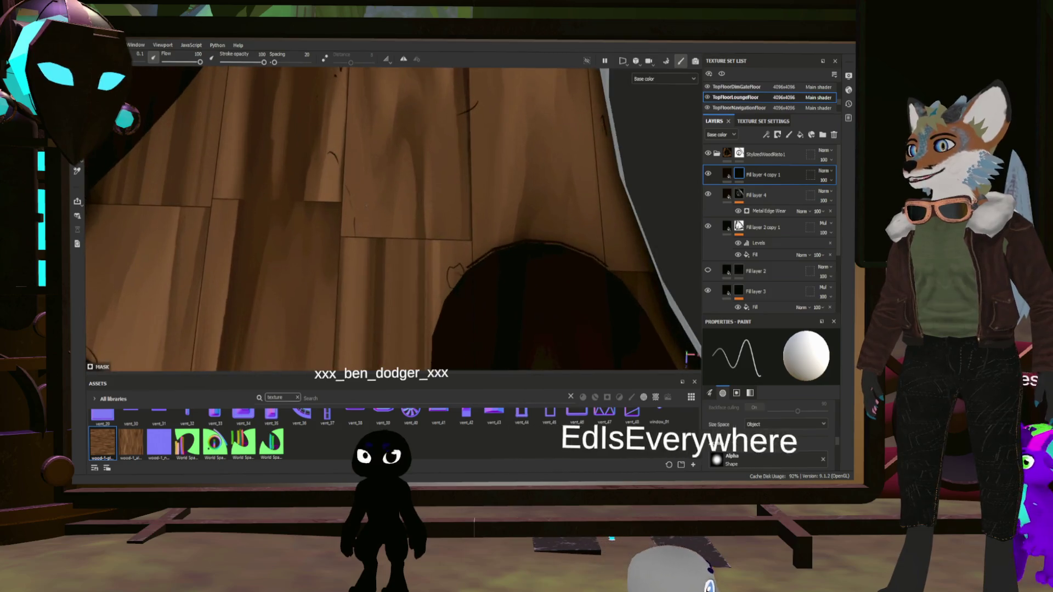
{"action": "scroll", "coordinate": [393, 219], "scroll_direction": "down", "scroll_amount": 3}
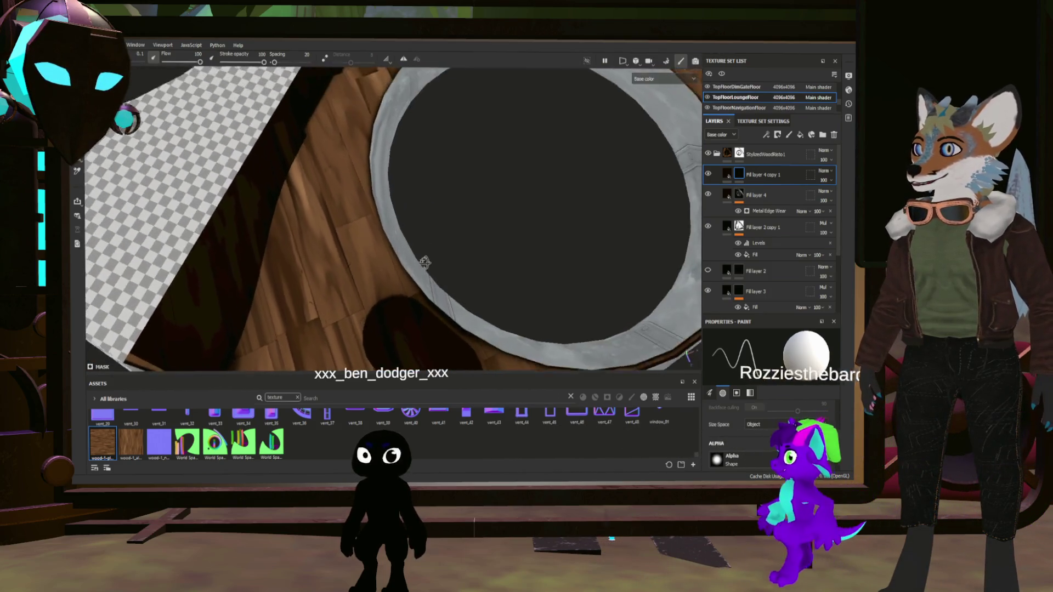
{"action": "scroll", "coordinate": [393, 220], "scroll_direction": "up", "scroll_amount": 5}
{"action": "scroll", "coordinate": [379, 179], "scroll_direction": "up", "scroll_amount": 3}
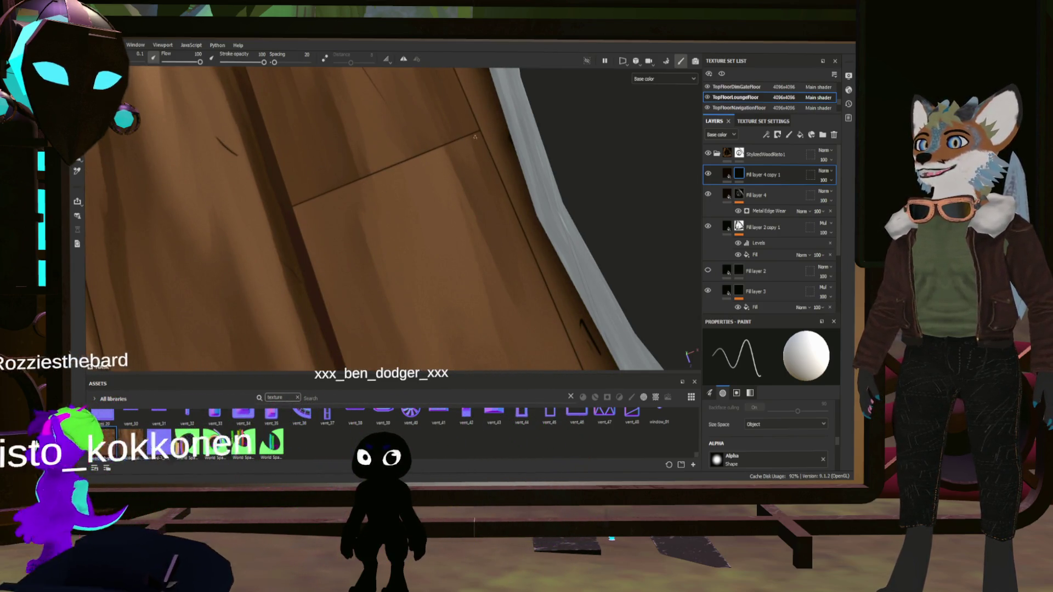
{"action": "scroll", "coordinate": [473, 135], "scroll_direction": "down", "scroll_amount": 5}
{"action": "left_click_drag", "start_coordinate": [473, 135], "coordinate": [329, 137], "text": "alt"}
{"action": "scroll", "coordinate": [384, 220], "scroll_direction": "up", "scroll_amount": 5}
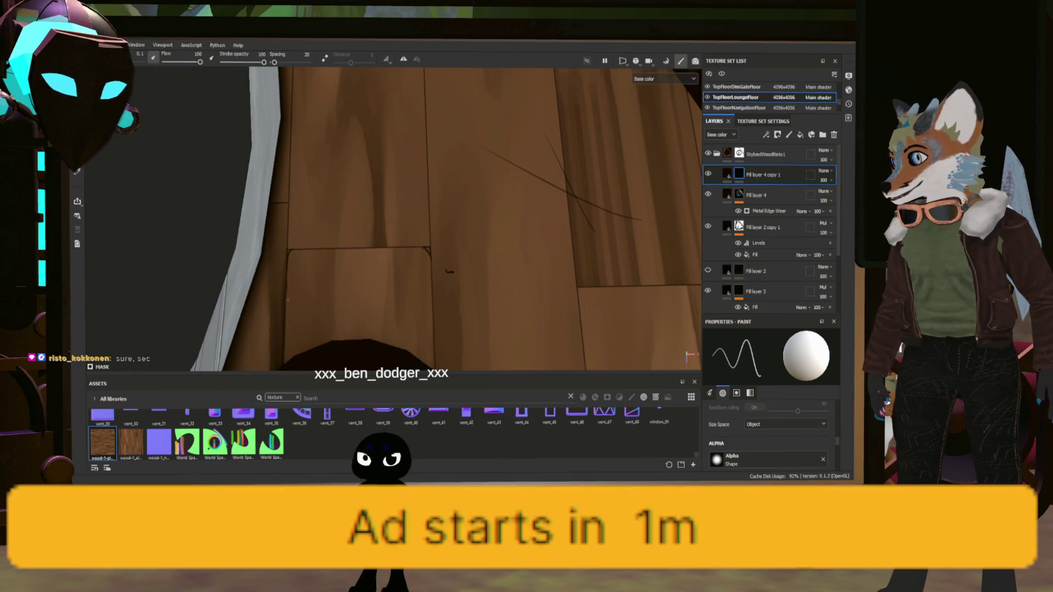
{"action": "scroll", "coordinate": [393, 219], "scroll_direction": "down", "scroll_amount": 10}
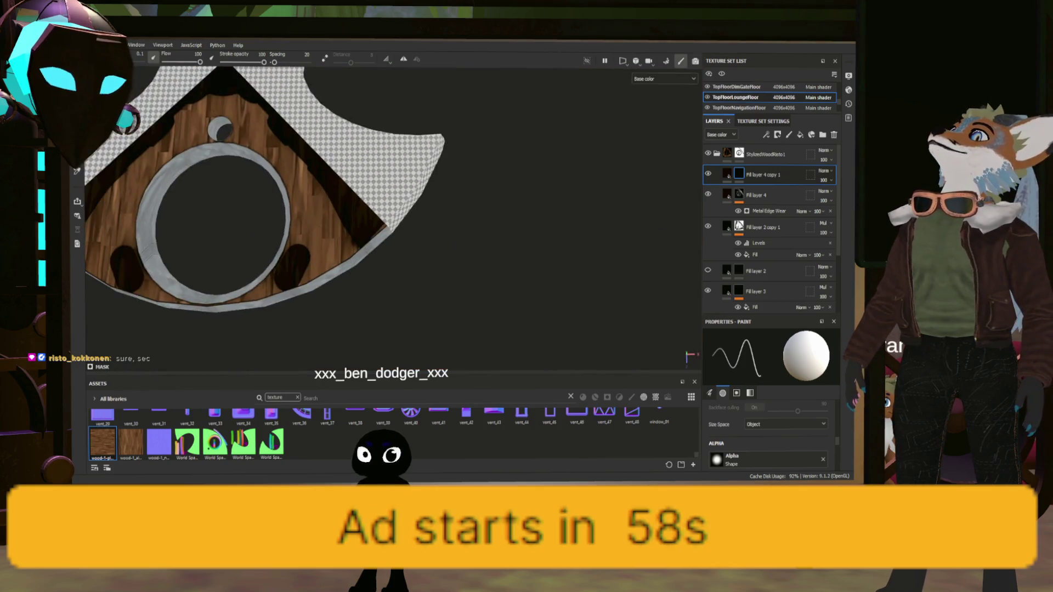
{"action": "scroll", "coordinate": [393, 220], "scroll_direction": "up", "scroll_amount": 10}
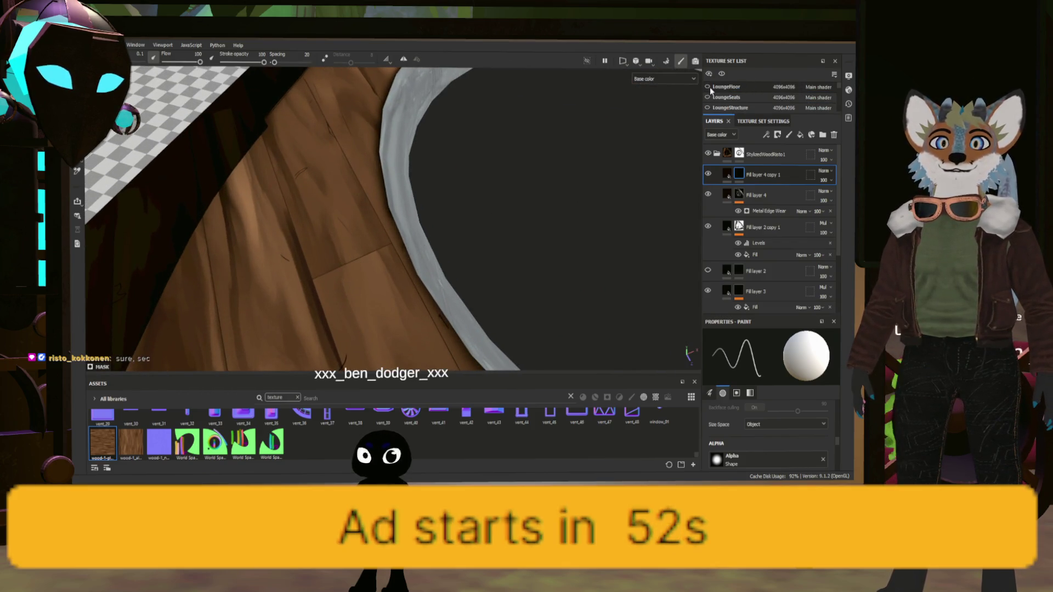
- Hide LoungeFloor and LoungeStructure, view the floor from above, and select Fill layer 4 copy 2
{"action": "left_click", "coordinate": [708, 88]}
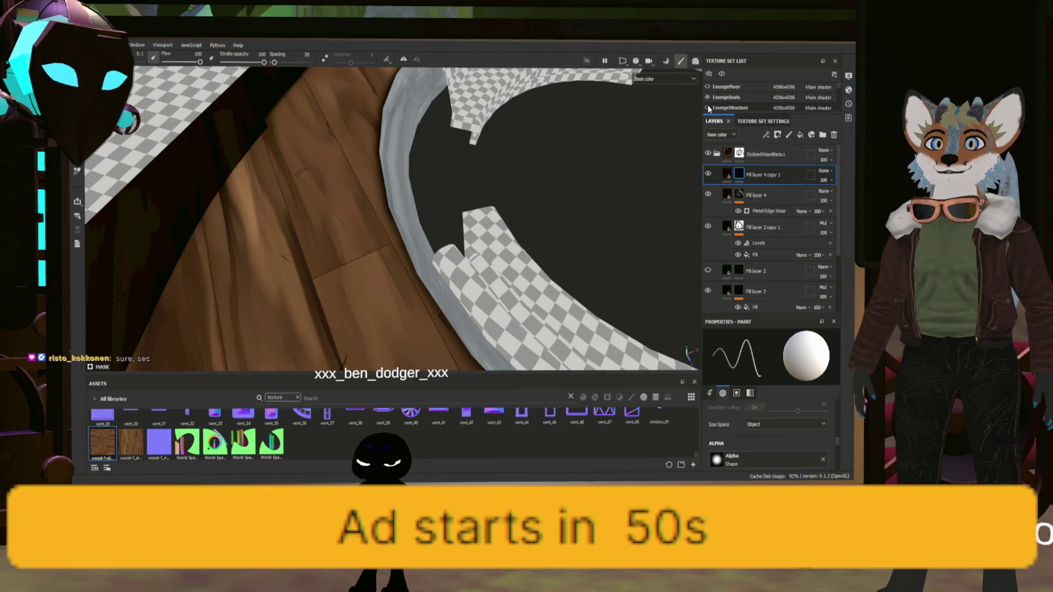
{"action": "left_click", "coordinate": [708, 108]}
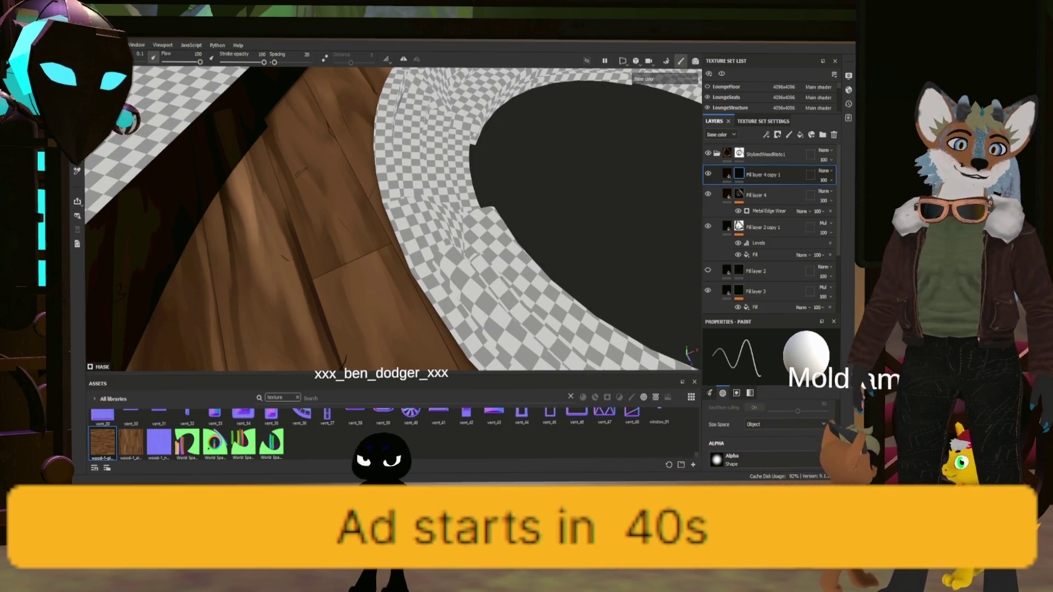
{"action": "mouse_move", "coordinate": [393, 220]}
{"action": "left_mouse_down", "text": "alt"}
{"action": "mouse_move", "coordinate": [378, 236]}
{"action": "mouse_move", "coordinate": [418, 237]}
{"action": "mouse_move", "coordinate": [383, 218]}
{"action": "left_mouse_up", "text": "alt"}
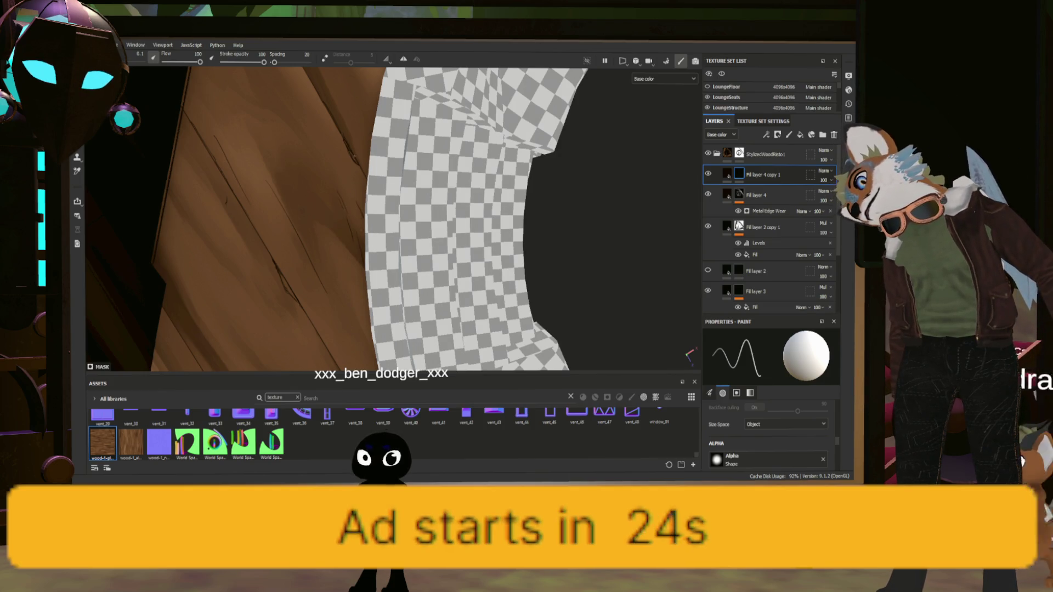
{"action": "left_click_drag", "start_coordinate": [384, 220], "coordinate": [551, 348], "text": "alt"}
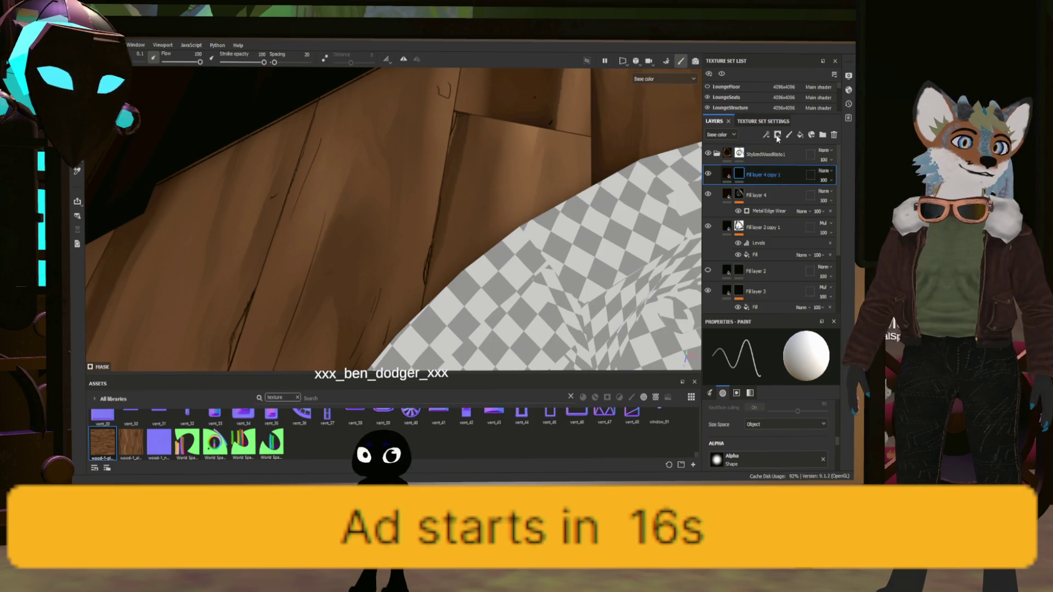
{"action": "left_click", "coordinate": [740, 173]}
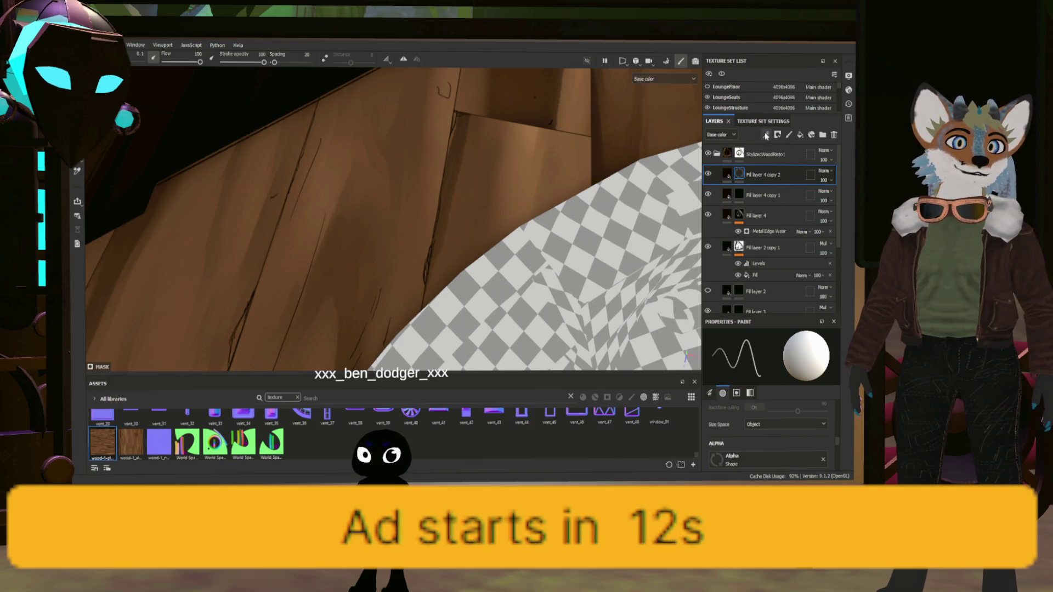
- Show the smart masks in the asset library for Fill layer 4 copy 2
{"action": "left_click", "coordinate": [739, 174]}
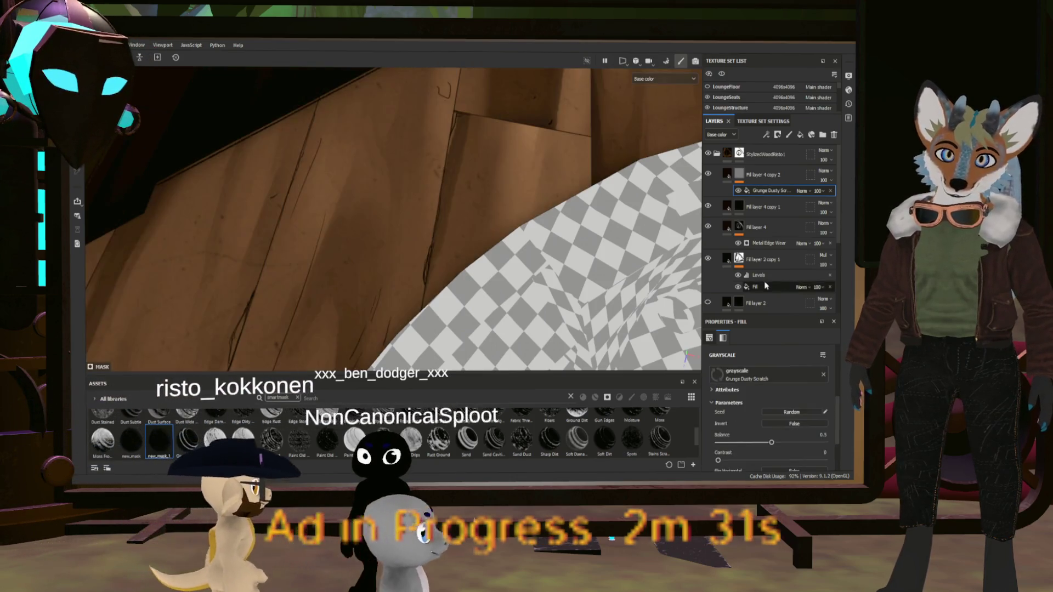
{"action": "scroll", "coordinate": [449, 292], "scroll_direction": "down", "scroll_amount": 5}
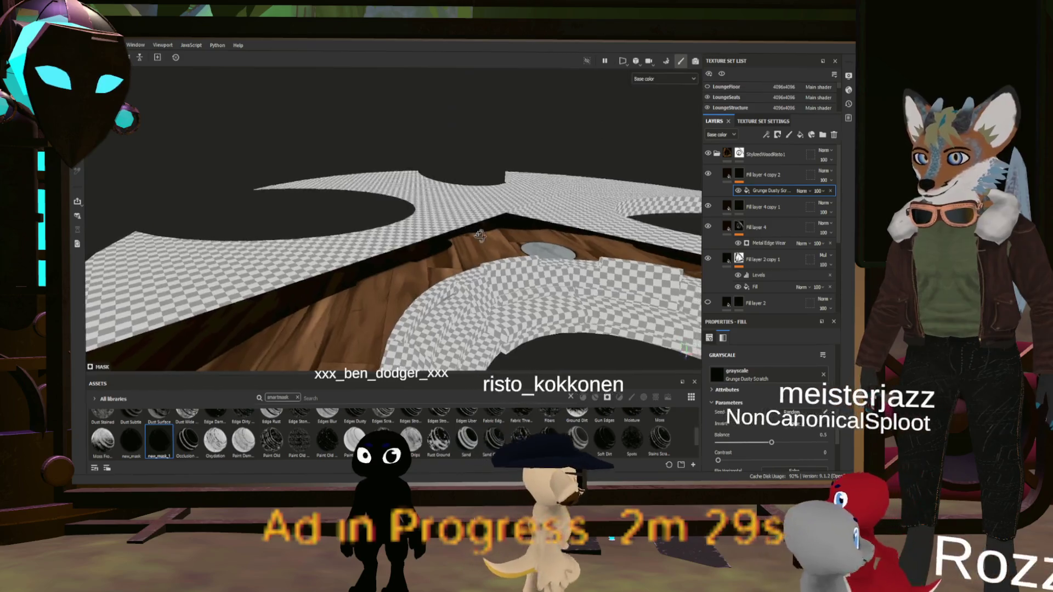
- Try grunge balance values 0.9 and 0.78, settling on 0.71 while checking the floor specks
{"action": "scroll", "coordinate": [468, 232], "scroll_direction": "up", "scroll_amount": 8}
{"action": "mouse_move", "coordinate": [397, 296]}
{"action": "left_mouse_down", "text": "alt"}
{"action": "mouse_move", "coordinate": [384, 292]}
{"action": "mouse_move", "coordinate": [383, 161]}
{"action": "mouse_move", "coordinate": [354, 222]}
{"action": "mouse_move", "coordinate": [421, 179]}
{"action": "mouse_move", "coordinate": [498, 285]}
{"action": "left_mouse_up", "text": "alt"}
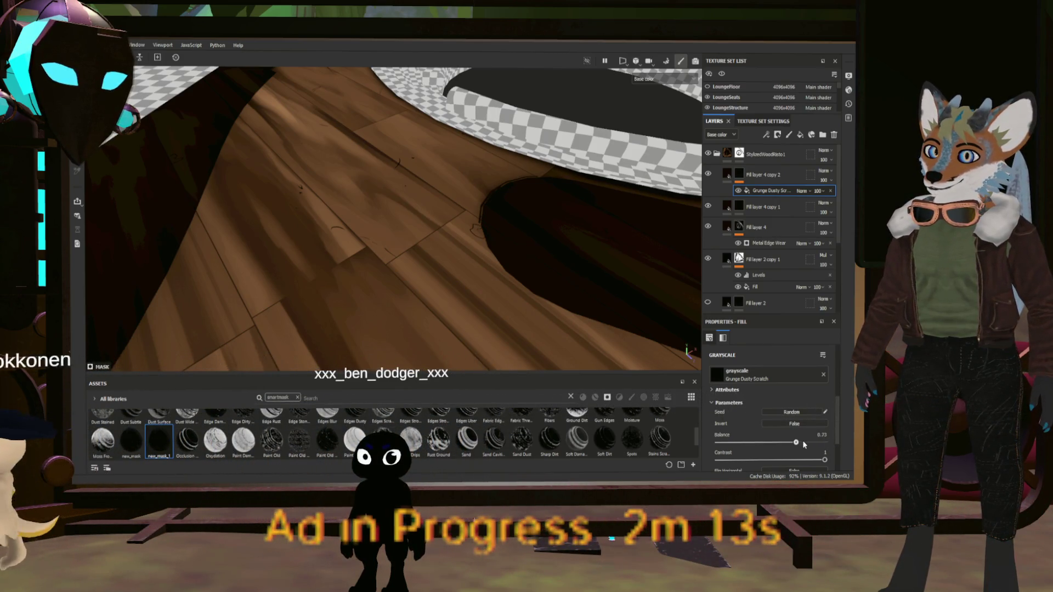
{"action": "left_click_drag", "start_coordinate": [772, 443], "coordinate": [814, 443]}
{"action": "mouse_move", "coordinate": [483, 236]}
{"action": "left_mouse_down", "text": "alt"}
{"action": "mouse_move", "coordinate": [510, 216]}
{"action": "mouse_move", "coordinate": [498, 254]}
{"action": "left_mouse_up", "text": "alt"}
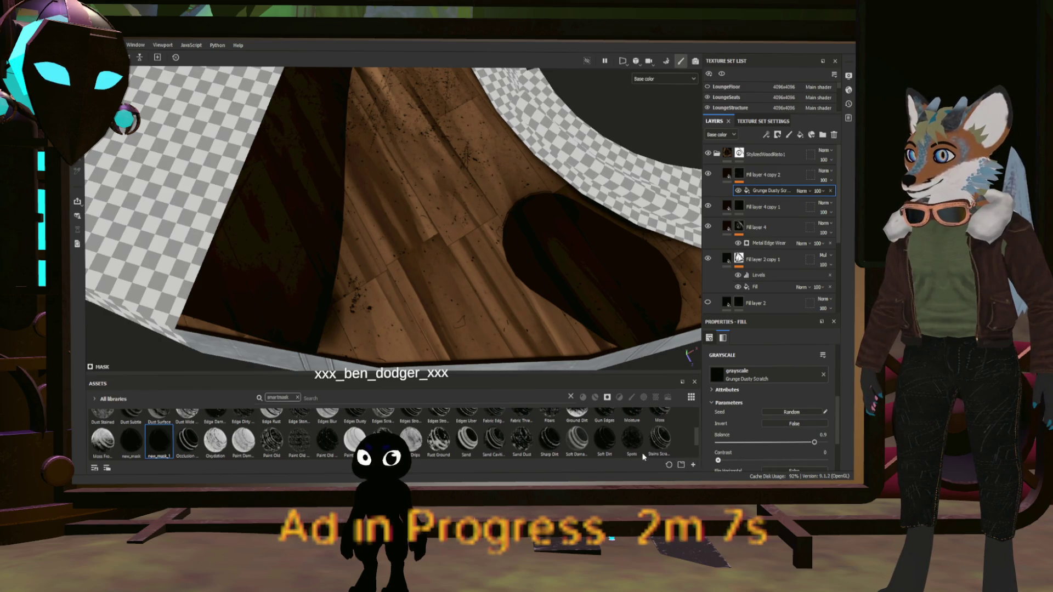
{"action": "left_click_drag", "start_coordinate": [814, 443], "coordinate": [793, 444]}
{"action": "mouse_move", "coordinate": [510, 220]}
{"action": "left_mouse_down", "text": "alt"}
{"action": "mouse_move", "coordinate": [498, 211]}
{"action": "mouse_move", "coordinate": [485, 236]}
{"action": "mouse_move", "coordinate": [437, 212]}
{"action": "mouse_move", "coordinate": [370, 216]}
{"action": "mouse_move", "coordinate": [545, 226]}
{"action": "mouse_move", "coordinate": [557, 254]}
{"action": "mouse_move", "coordinate": [545, 249]}
{"action": "mouse_move", "coordinate": [636, 351]}
{"action": "left_mouse_up", "text": "alt"}
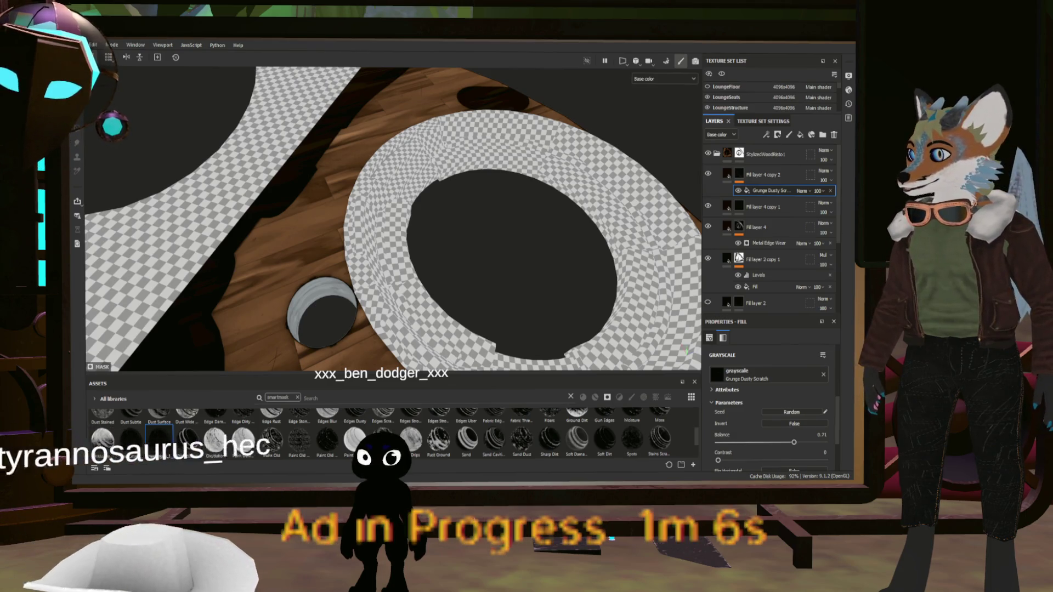
{"action": "scroll", "coordinate": [316, 249], "scroll_direction": "down", "scroll_amount": 5}
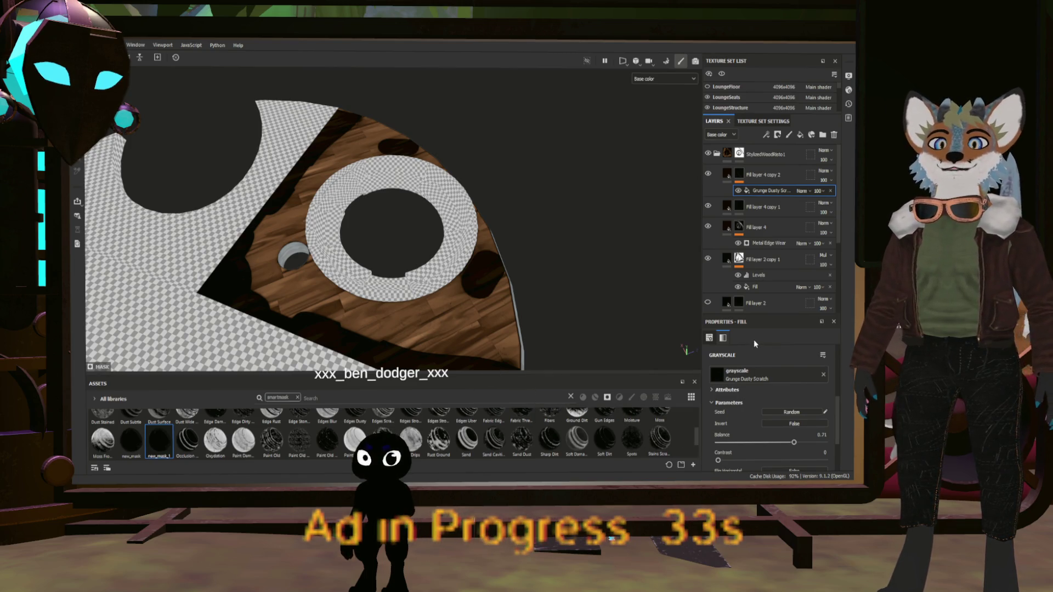
- Empty the 'panel' text from the Assets search field and orbit closer to the wood floor
{"action": "left_click", "coordinate": [297, 400]}
{"action": "type", "text": "panel"}
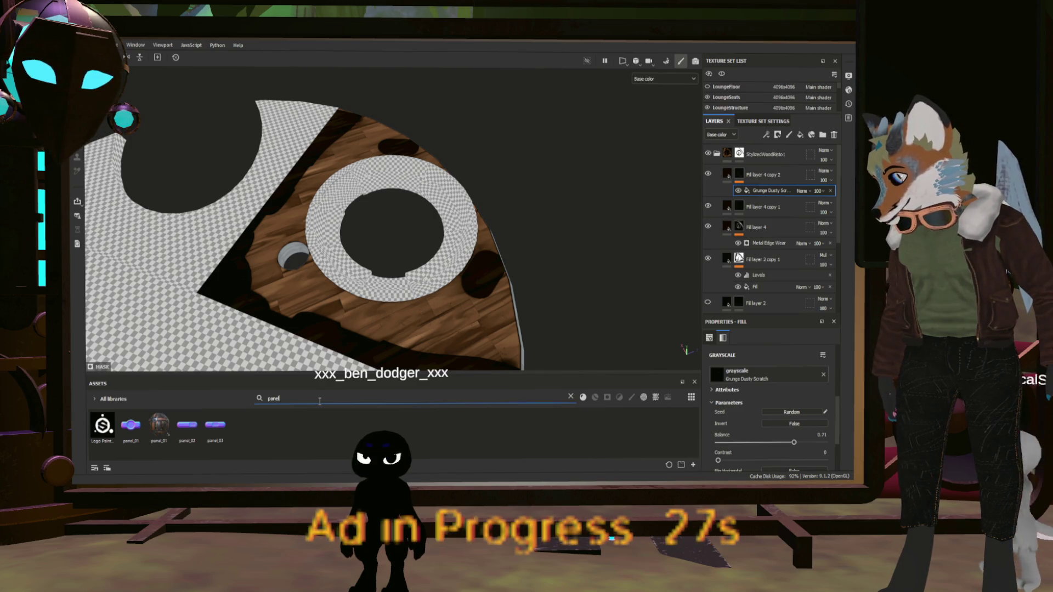
{"action": "key", "text": "BackSpace"}
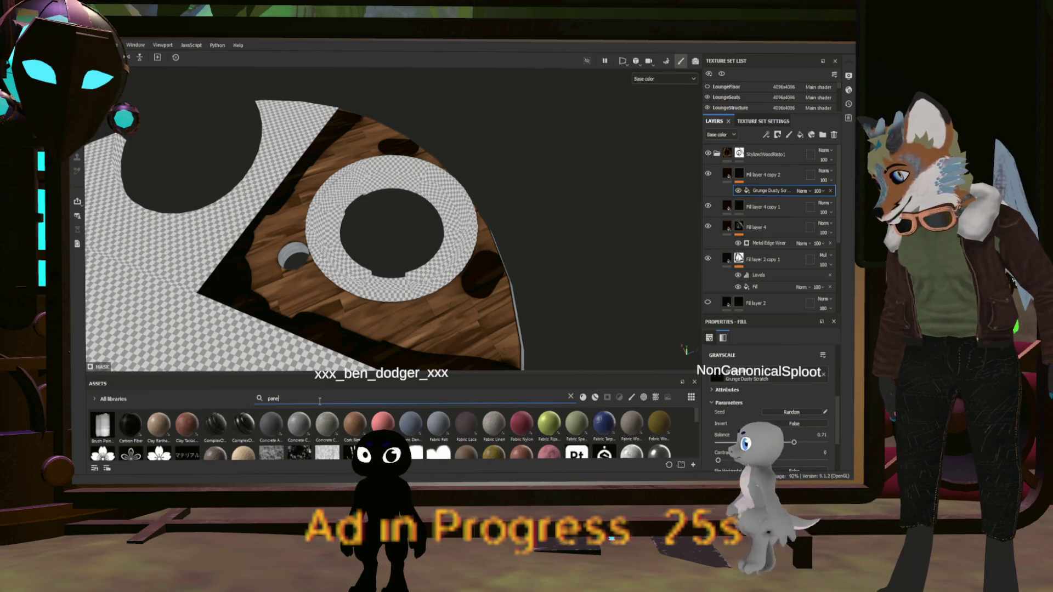
{"action": "type", "text": "ls"}
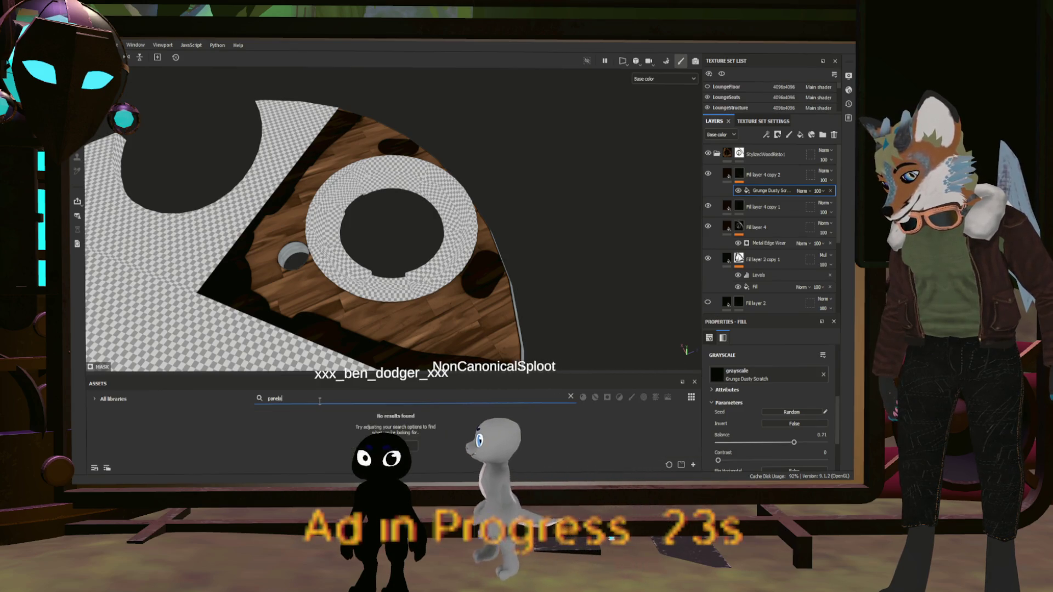
{"action": "key", "text": "BackSpace"}
{"action": "key", "text": "BackSpace"}
{"action": "key", "text": "BackSpace"}
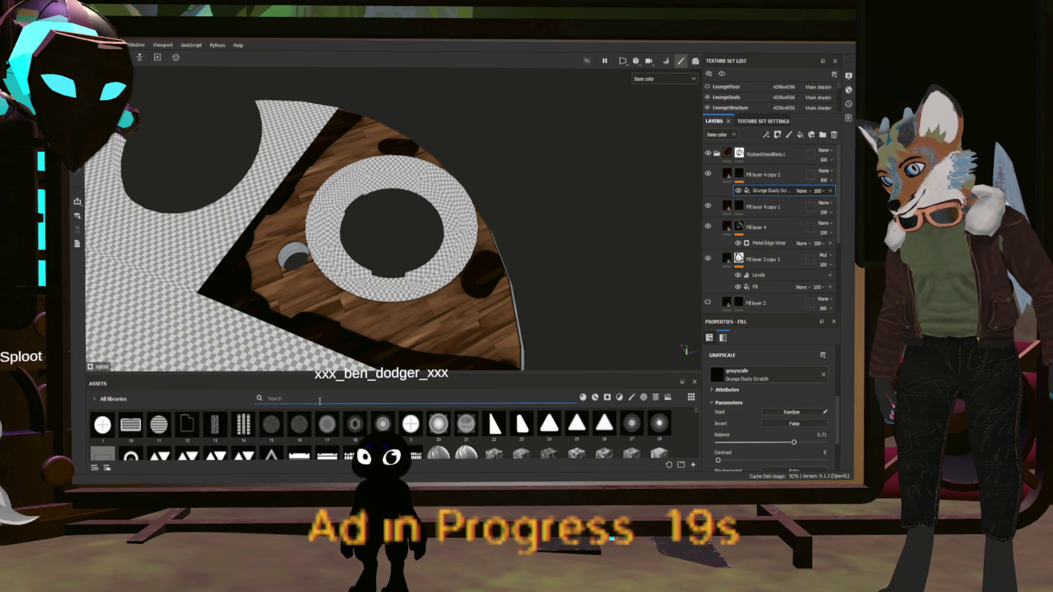
{"action": "mouse_move", "coordinate": [331, 318]}
{"action": "left_mouse_down", "text": "alt"}
{"action": "mouse_move", "coordinate": [461, 297]}
{"action": "mouse_move", "coordinate": [348, 279]}
{"action": "mouse_move", "coordinate": [396, 269]}
{"action": "mouse_move", "coordinate": [376, 321]}
{"action": "mouse_move", "coordinate": [440, 305]}
{"action": "mouse_move", "coordinate": [380, 301]}
{"action": "mouse_move", "coordinate": [345, 267]}
{"action": "mouse_move", "coordinate": [436, 229]}
{"action": "mouse_move", "coordinate": [463, 252]}
{"action": "mouse_move", "coordinate": [644, 261]}
{"action": "left_mouse_up", "text": "alt"}
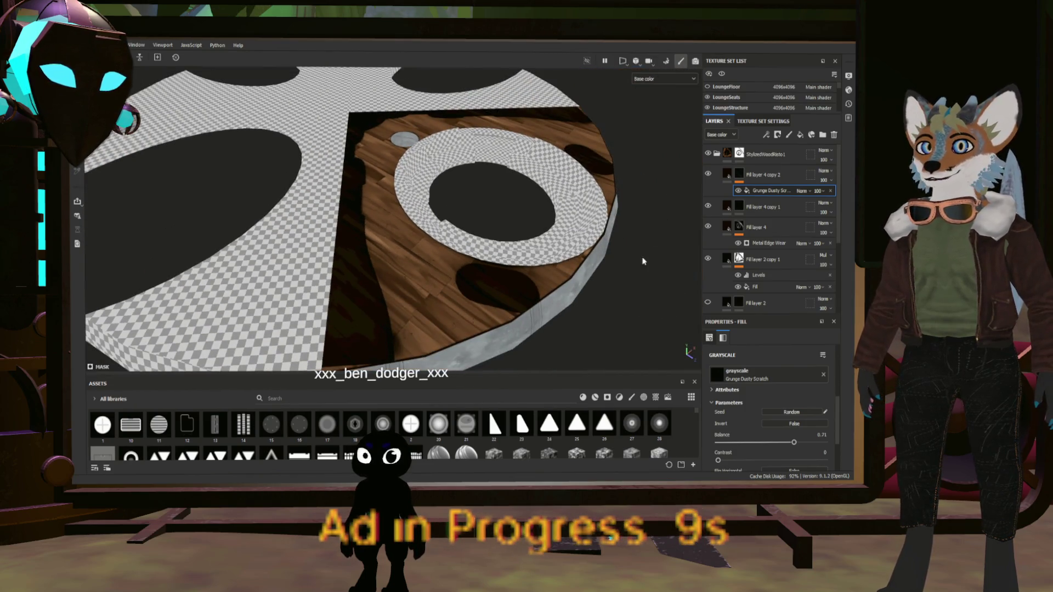
- Flick LoungeFloor's visibility off and on, then select the SmokeHood texture set
{"action": "left_click", "coordinate": [709, 87]}
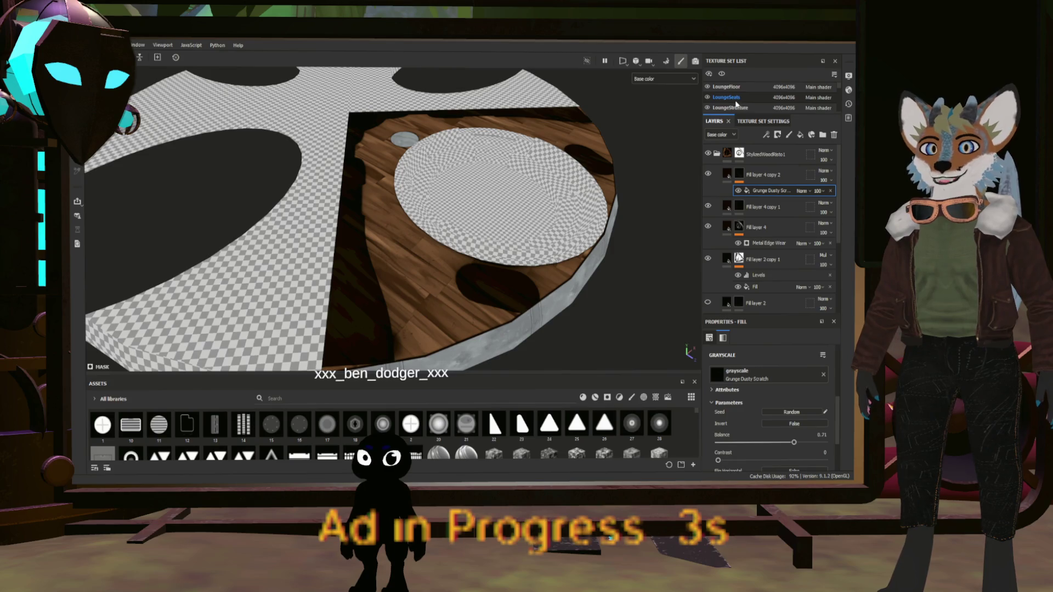
{"action": "left_click", "coordinate": [720, 75]}
{"action": "left_click", "coordinate": [721, 75]}
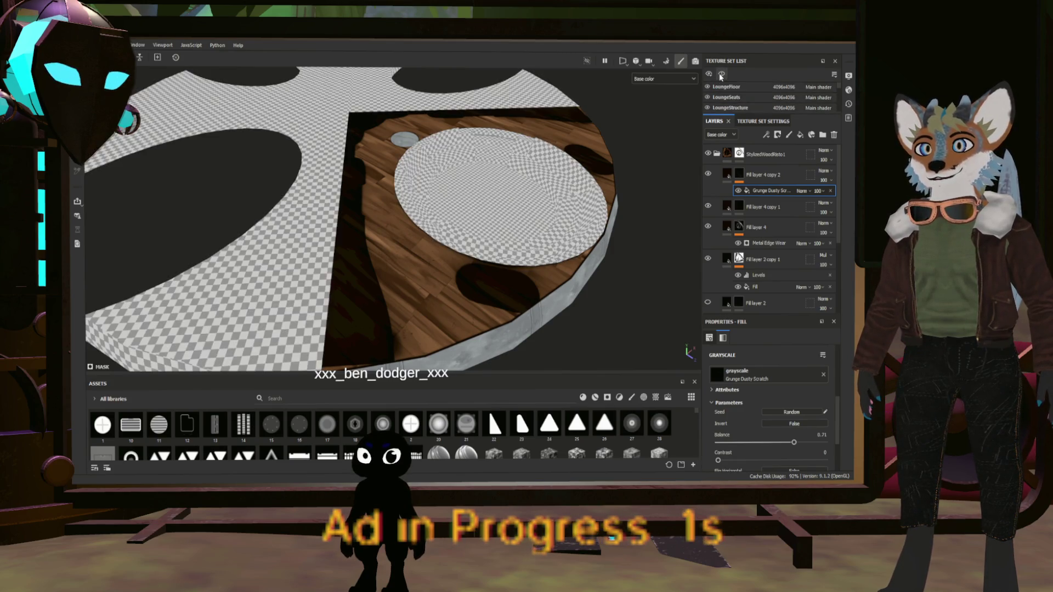
{"action": "left_click", "coordinate": [721, 77]}
{"action": "left_click", "coordinate": [721, 76]}
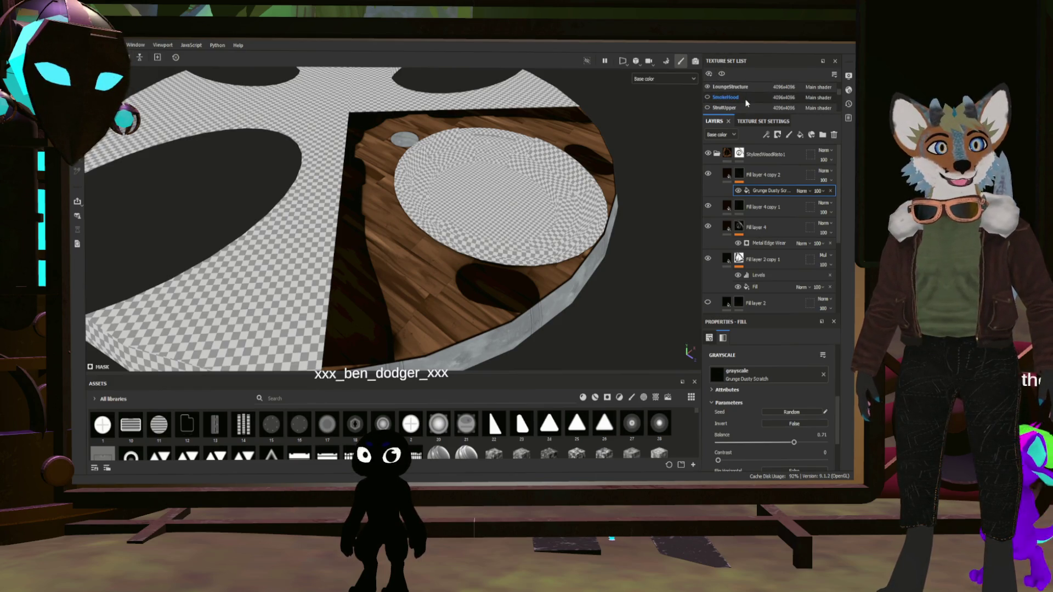
{"action": "left_click", "coordinate": [718, 97]}
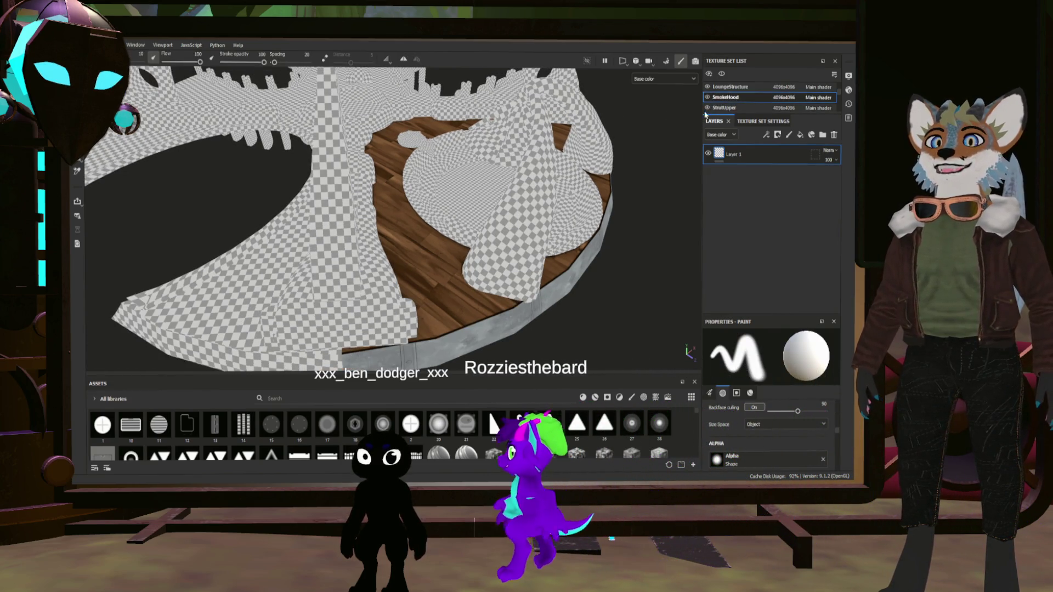
- Toggle the SmokeHood and StrutUpper meshes, ending with SmokeHood hidden and StrutUpper shown
{"action": "left_click", "coordinate": [707, 108]}
{"action": "left_click", "coordinate": [708, 97]}
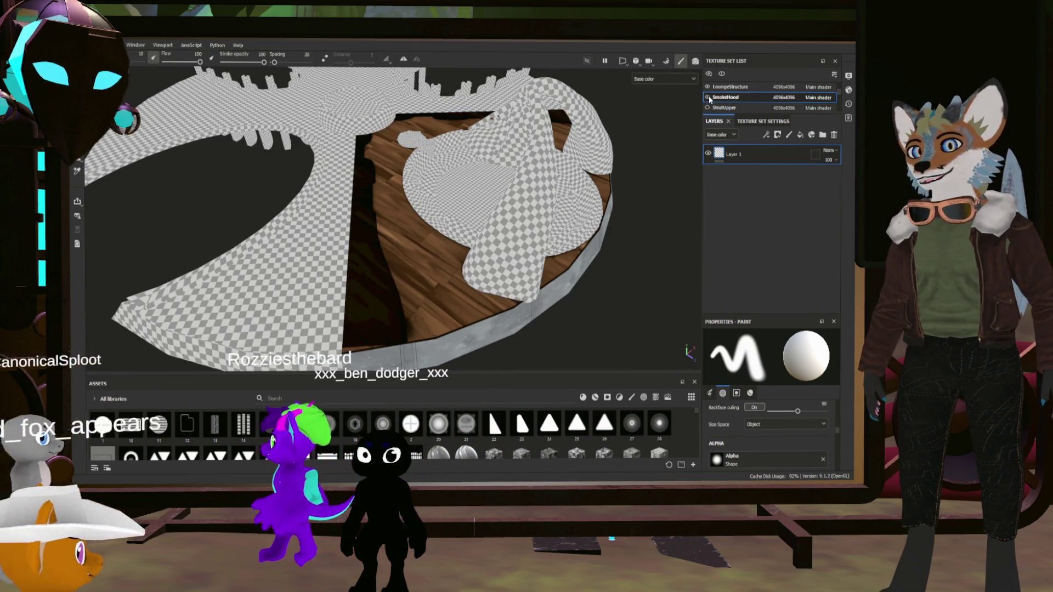
{"action": "left_click", "coordinate": [708, 97]}
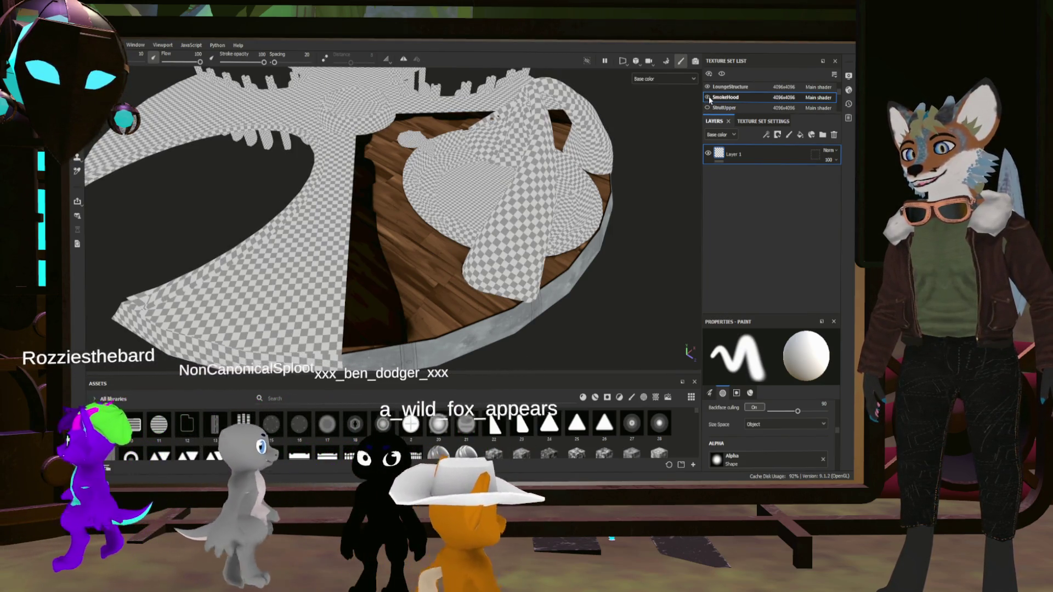
{"action": "left_click", "coordinate": [708, 98]}
{"action": "left_click", "coordinate": [708, 98]}
{"action": "left_click", "coordinate": [708, 107]}
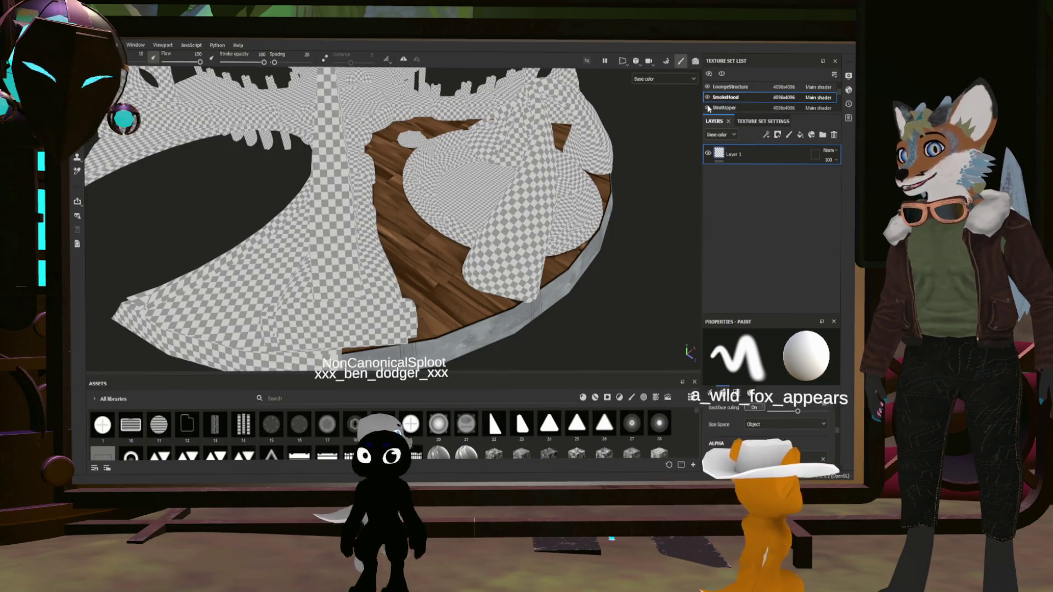
{"action": "left_click", "coordinate": [707, 108]}
{"action": "left_click", "coordinate": [708, 108]}
{"action": "left_click", "coordinate": [708, 108]}
{"action": "left_click", "coordinate": [708, 107]}
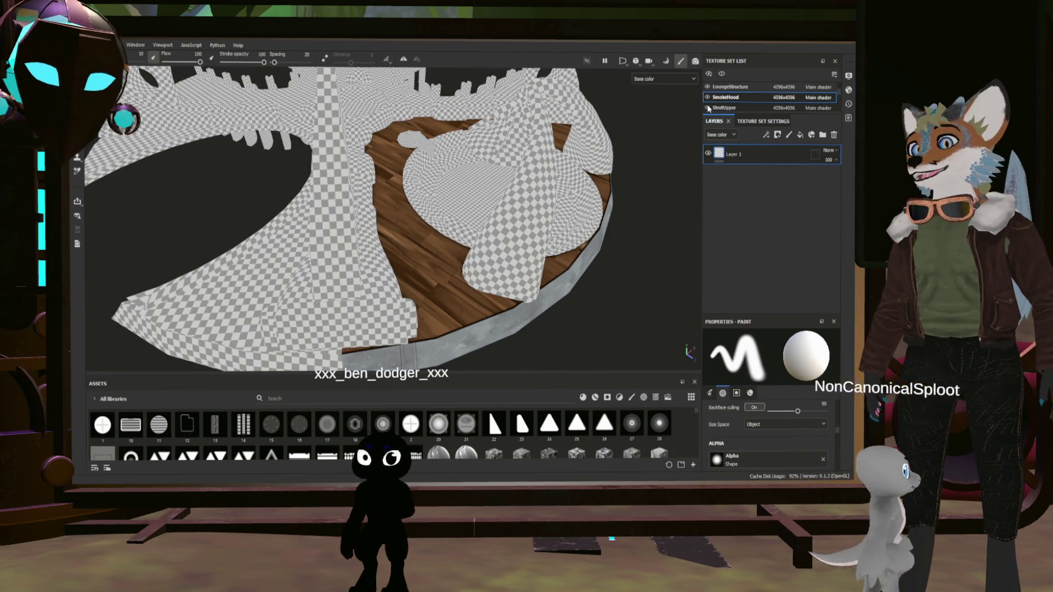
{"action": "left_click", "coordinate": [709, 108]}
{"action": "left_click", "coordinate": [708, 98]}
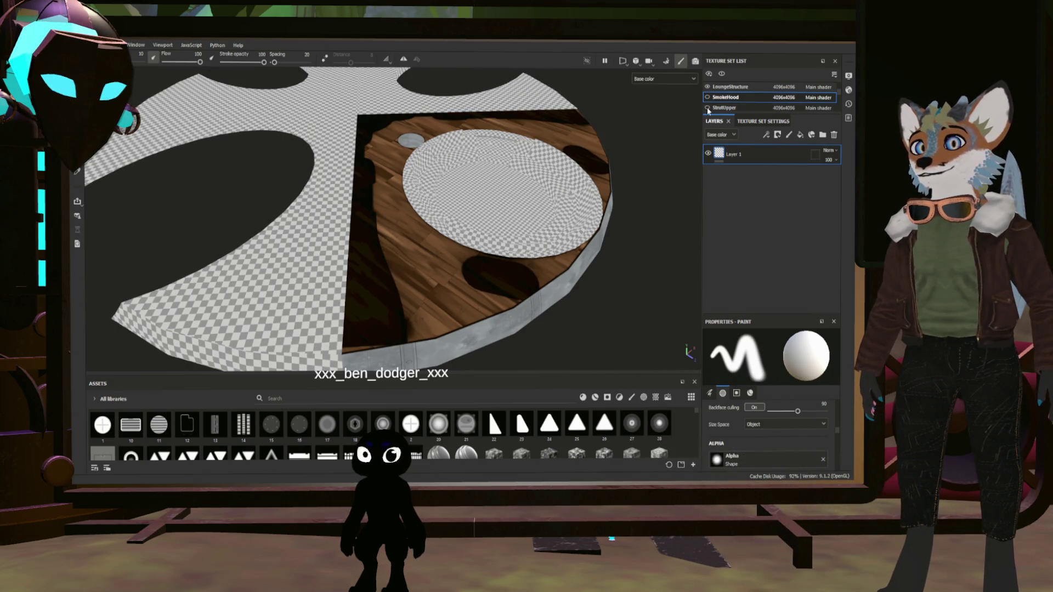
{"action": "left_click", "coordinate": [708, 108]}
- Orbit and zoom to a more top-down view of the floor
{"action": "mouse_move", "coordinate": [604, 230]}
{"action": "left_mouse_down", "text": "alt"}
{"action": "mouse_move", "coordinate": [531, 315]}
{"action": "mouse_move", "coordinate": [585, 258]}
{"action": "mouse_move", "coordinate": [521, 274]}
{"action": "mouse_move", "coordinate": [447, 253]}
{"action": "mouse_move", "coordinate": [399, 306]}
{"action": "mouse_move", "coordinate": [536, 287]}
{"action": "mouse_move", "coordinate": [607, 263]}
{"action": "mouse_move", "coordinate": [501, 289]}
{"action": "mouse_move", "coordinate": [362, 214]}
{"action": "mouse_move", "coordinate": [458, 256]}
{"action": "mouse_move", "coordinate": [486, 284]}
{"action": "mouse_move", "coordinate": [493, 274]}
{"action": "mouse_move", "coordinate": [483, 263]}
{"action": "mouse_move", "coordinate": [269, 235]}
{"action": "mouse_move", "coordinate": [513, 281]}
{"action": "left_mouse_up", "text": "alt"}
{"action": "scroll", "coordinate": [501, 289], "scroll_direction": "down", "scroll_amount": 5}
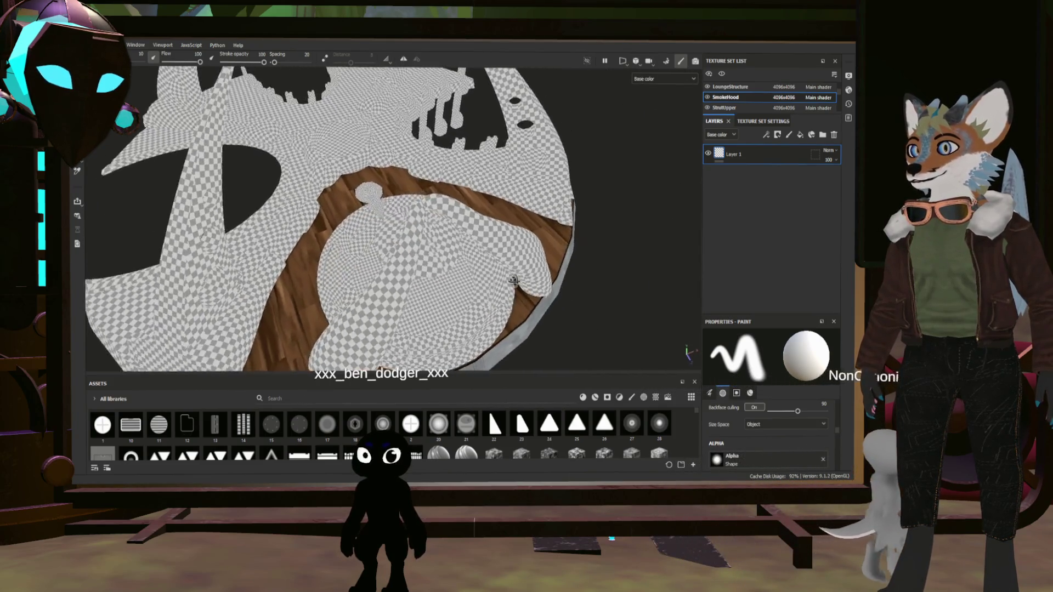
{"action": "scroll", "coordinate": [513, 281], "scroll_direction": "up", "scroll_amount": 3}
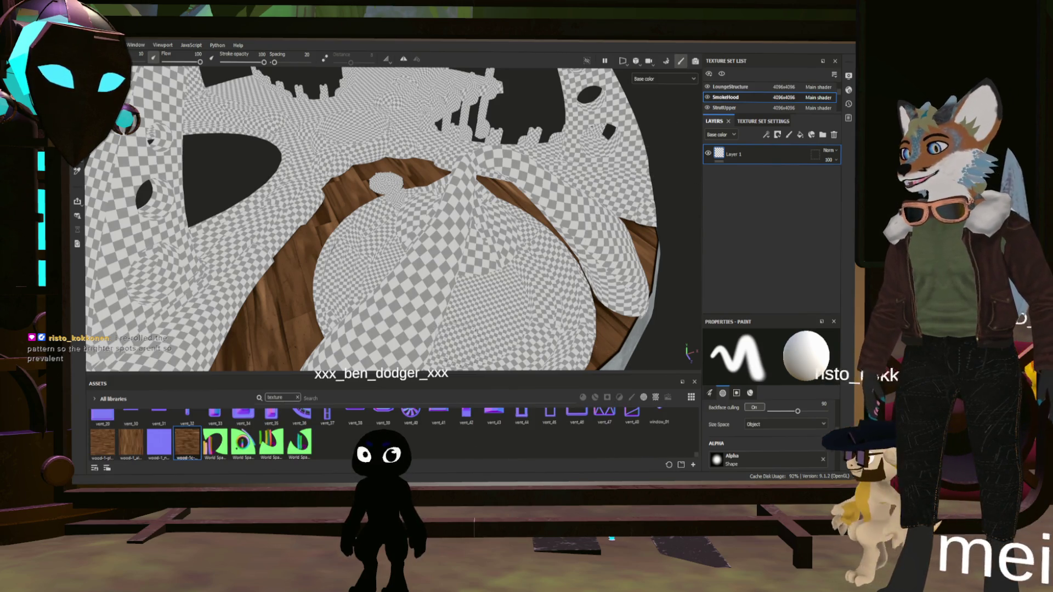
{"action": "scroll", "coordinate": [712, 95], "scroll_direction": "up", "scroll_amount": 2}
- Hide the LoungeFloor, SmokeHood and StrutUpper meshes and reframe the floor
{"action": "left_click", "coordinate": [708, 97]}
{"action": "left_click", "coordinate": [708, 88]}
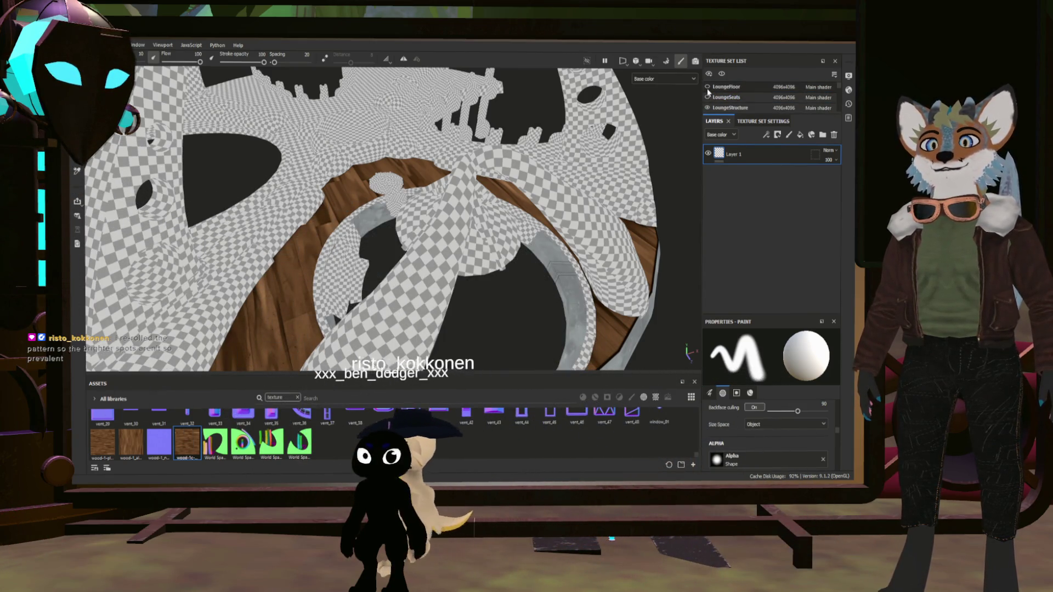
{"action": "scroll", "coordinate": [708, 92], "scroll_direction": "down", "scroll_amount": 2}
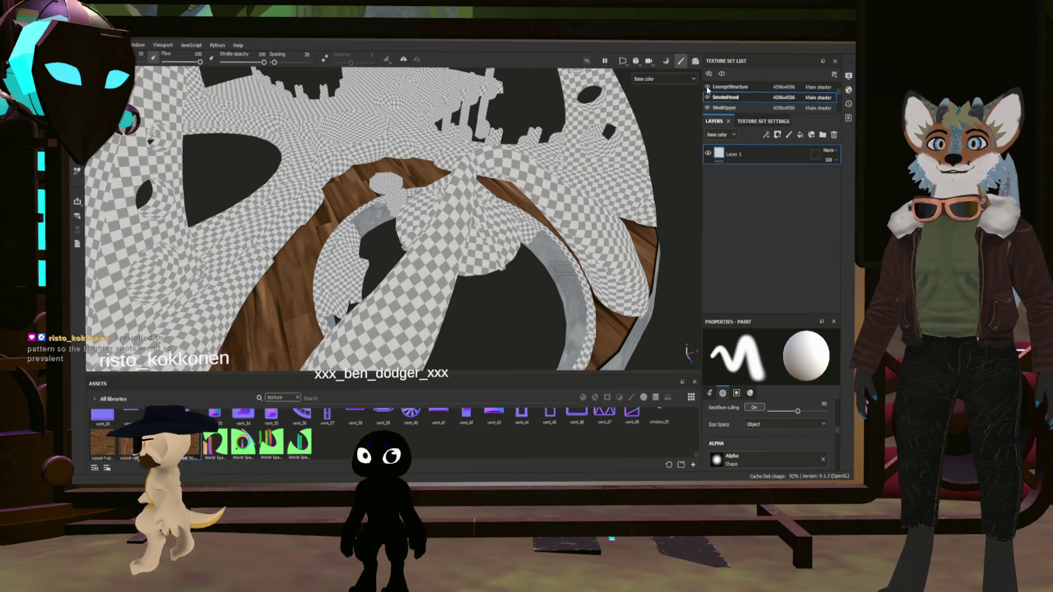
{"action": "left_click", "coordinate": [708, 88]}
{"action": "left_click", "coordinate": [708, 97]}
{"action": "left_click", "coordinate": [708, 107]}
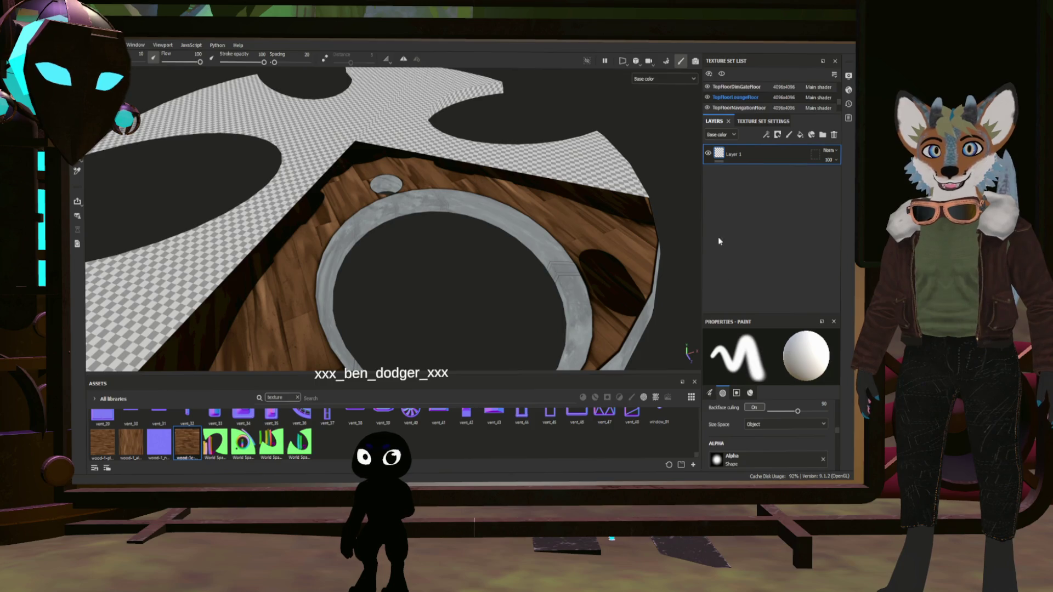
{"action": "mouse_move", "coordinate": [549, 337]}
{"action": "left_mouse_down"}
{"action": "mouse_move", "coordinate": [737, 168]}
{"action": "mouse_move", "coordinate": [771, 318]}
{"action": "mouse_move", "coordinate": [756, 295]}
{"action": "left_mouse_up"}
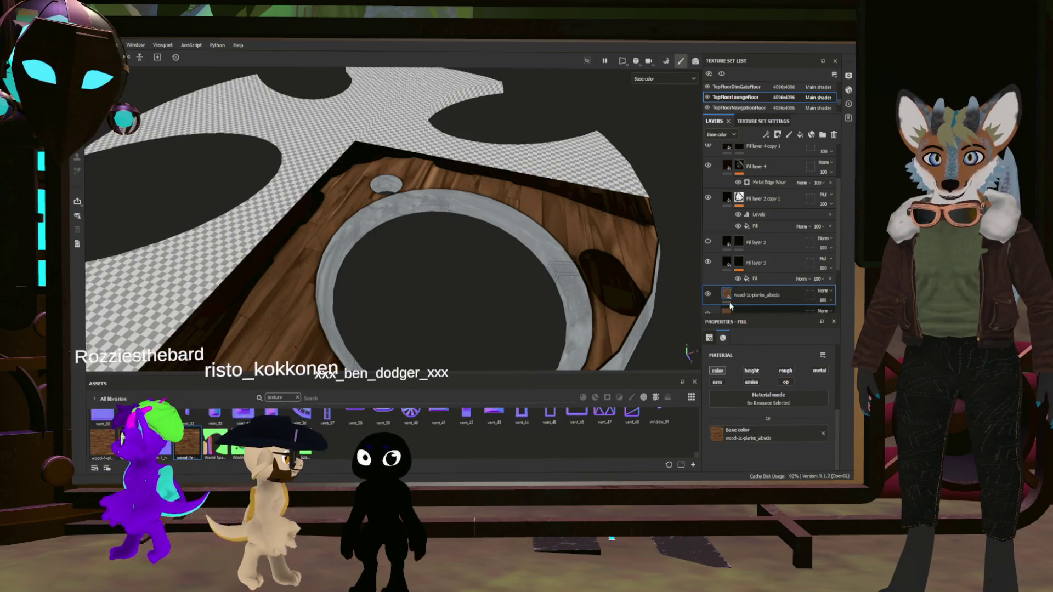
{"action": "scroll", "coordinate": [713, 285], "scroll_direction": "down", "scroll_amount": 2}
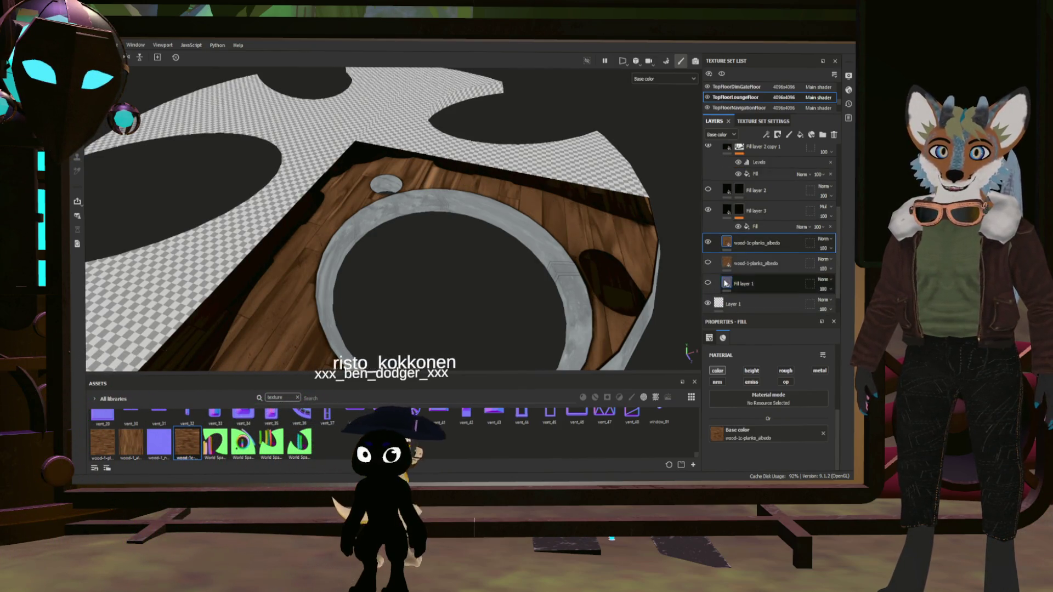
- Delete the old wood-1-planks_albedo layer and Fill layer 1
{"action": "left_click", "coordinate": [724, 266]}
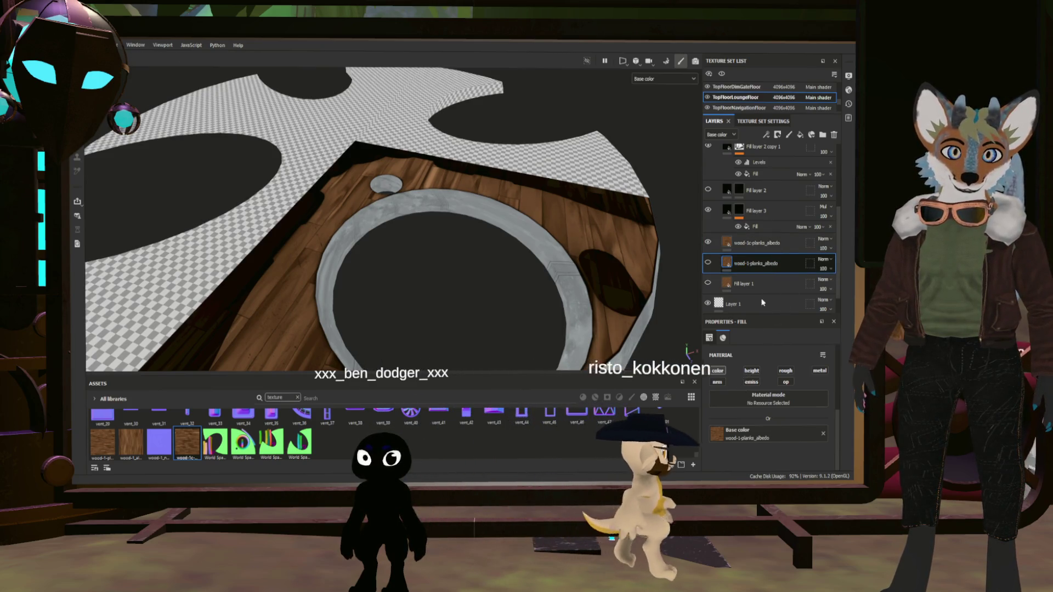
{"action": "key", "text": "Delete"}
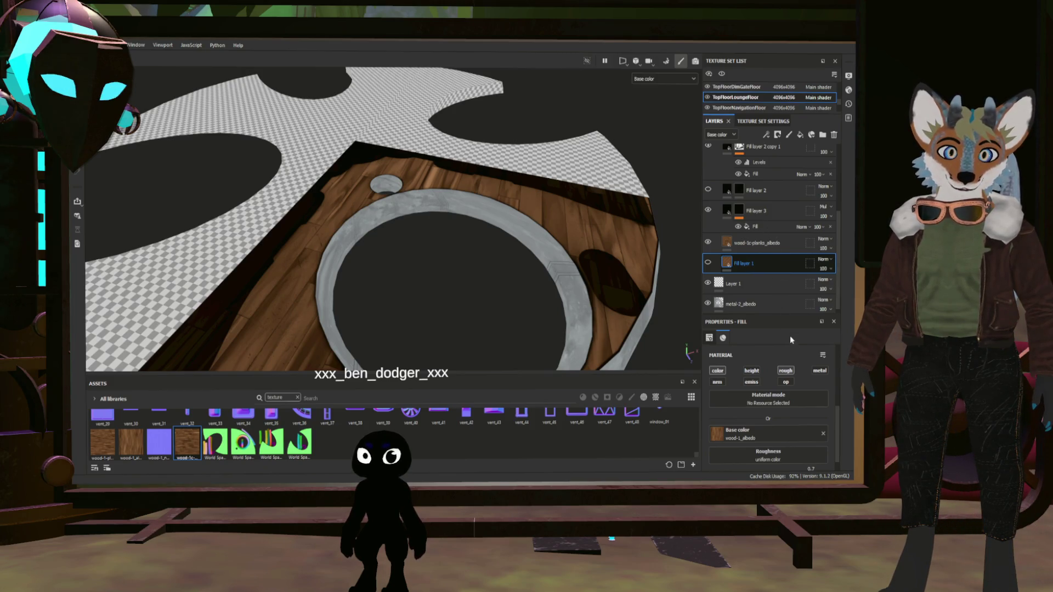
{"action": "key", "text": "Delete"}
- Rotate the wood-1c-planks_albedo fill's UV rotation to 45°
{"action": "mouse_move", "coordinate": [399, 285]}
{"action": "left_mouse_down", "text": "alt"}
{"action": "mouse_move", "coordinate": [455, 279]}
{"action": "mouse_move", "coordinate": [384, 294]}
{"action": "mouse_move", "coordinate": [551, 247]}
{"action": "mouse_move", "coordinate": [438, 266]}
{"action": "left_mouse_up", "text": "alt"}
{"action": "left_click", "coordinate": [746, 263]}
{"action": "scroll", "coordinate": [465, 248], "scroll_direction": "up", "scroll_amount": 2}
{"action": "scroll", "coordinate": [465, 248], "scroll_direction": "up", "scroll_amount": 1}
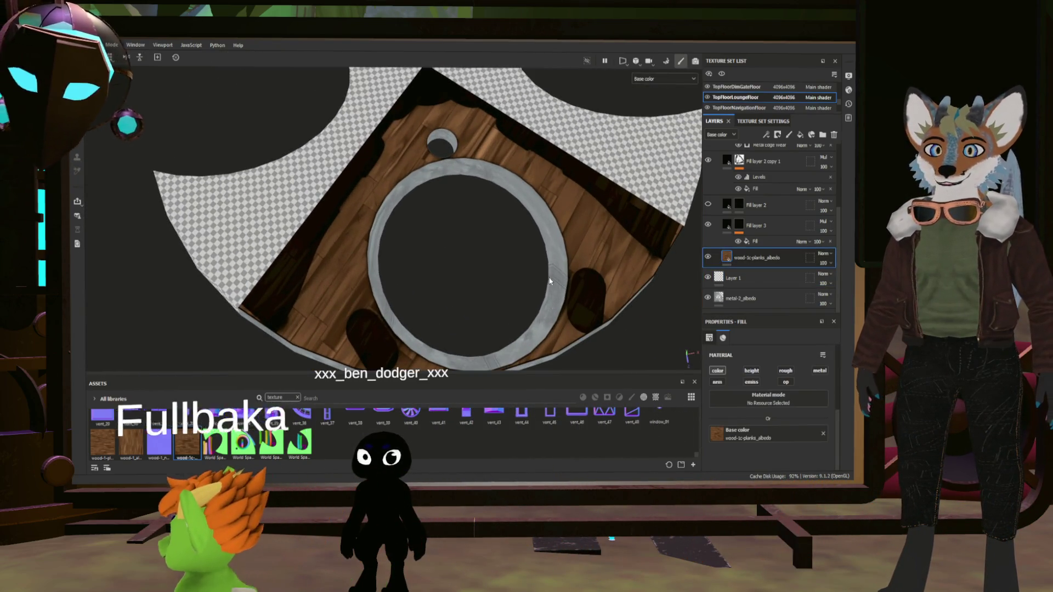
{"action": "scroll", "coordinate": [771, 416], "scroll_direction": "up", "scroll_amount": 3}
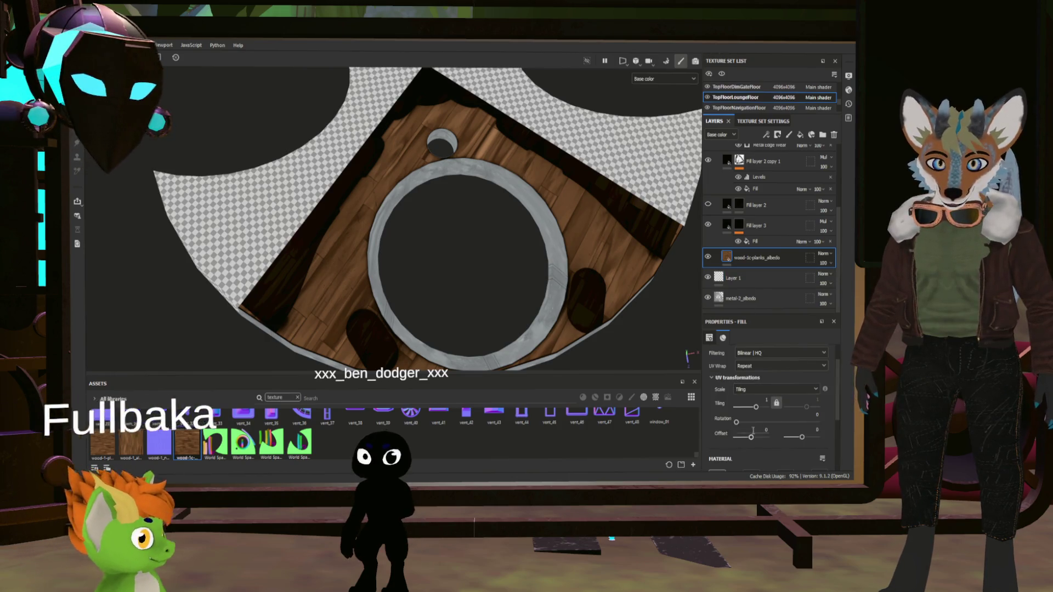
{"action": "left_click_drag", "start_coordinate": [736, 422], "coordinate": [747, 426]}
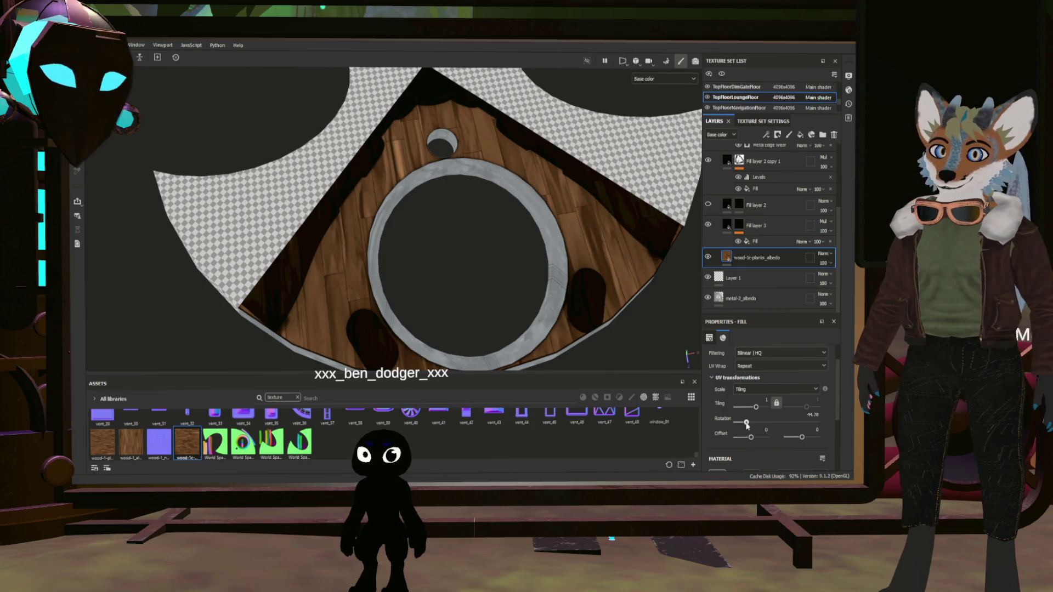
{"action": "left_click", "coordinate": [814, 415]}
{"action": "type", "text": "45"}
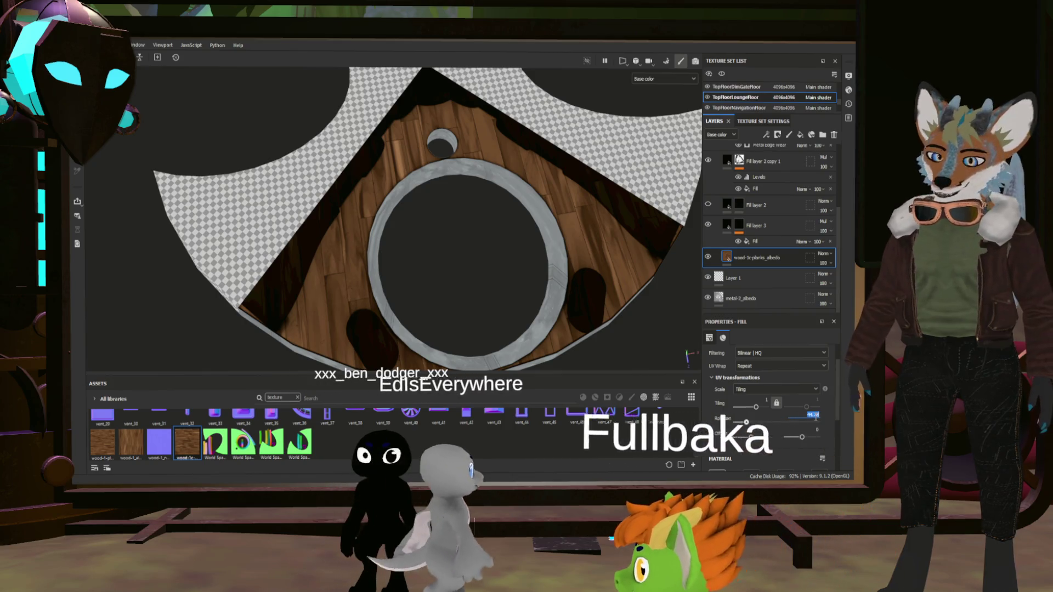
{"action": "key", "text": "Return"}
- Shift the plank fill's UV offset to about -0.62 and check the result top-down
{"action": "mouse_move", "coordinate": [604, 275]}
{"action": "left_mouse_down", "text": "alt"}
{"action": "mouse_move", "coordinate": [494, 223]}
{"action": "mouse_move", "coordinate": [476, 155]}
{"action": "mouse_move", "coordinate": [513, 209]}
{"action": "mouse_move", "coordinate": [555, 235]}
{"action": "mouse_move", "coordinate": [522, 242]}
{"action": "mouse_move", "coordinate": [487, 219]}
{"action": "mouse_move", "coordinate": [430, 235]}
{"action": "mouse_move", "coordinate": [465, 212]}
{"action": "mouse_move", "coordinate": [489, 219]}
{"action": "mouse_move", "coordinate": [463, 331]}
{"action": "mouse_move", "coordinate": [466, 291]}
{"action": "mouse_move", "coordinate": [413, 228]}
{"action": "mouse_move", "coordinate": [571, 282]}
{"action": "mouse_move", "coordinate": [384, 241]}
{"action": "left_mouse_up", "text": "alt"}
{"action": "left_click_drag", "start_coordinate": [751, 437], "coordinate": [741, 439]}
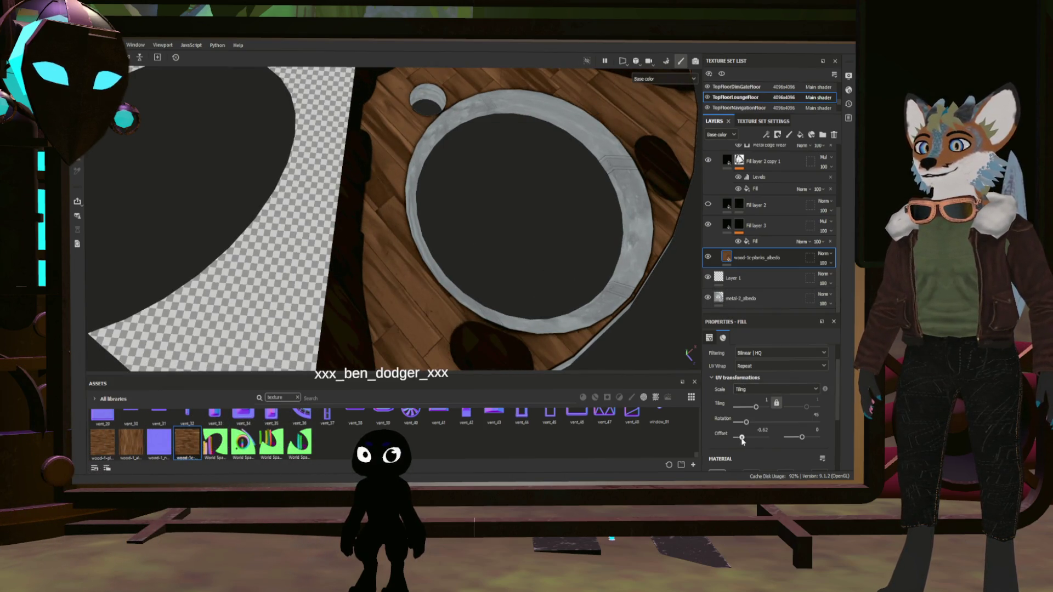
{"action": "scroll", "coordinate": [532, 236], "scroll_direction": "down", "scroll_amount": 2}
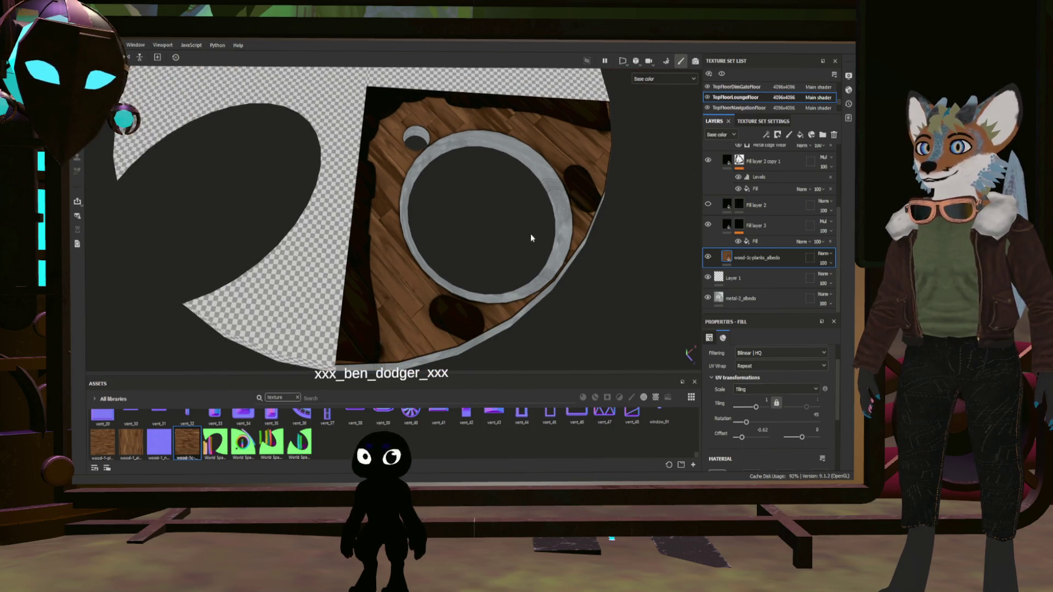
{"action": "scroll", "coordinate": [530, 238], "scroll_direction": "up", "scroll_amount": 3}
{"action": "mouse_move", "coordinate": [452, 301]}
{"action": "left_mouse_down", "text": "alt"}
{"action": "mouse_move", "coordinate": [442, 299]}
{"action": "mouse_move", "coordinate": [453, 285]}
{"action": "mouse_move", "coordinate": [442, 276]}
{"action": "mouse_move", "coordinate": [417, 274]}
{"action": "mouse_move", "coordinate": [353, 280]}
{"action": "mouse_move", "coordinate": [376, 287]}
{"action": "mouse_move", "coordinate": [348, 305]}
{"action": "mouse_move", "coordinate": [419, 296]}
{"action": "mouse_move", "coordinate": [392, 324]}
{"action": "mouse_move", "coordinate": [368, 205]}
{"action": "mouse_move", "coordinate": [402, 218]}
{"action": "mouse_move", "coordinate": [384, 283]}
{"action": "mouse_move", "coordinate": [450, 240]}
{"action": "mouse_move", "coordinate": [359, 266]}
{"action": "mouse_move", "coordinate": [378, 258]}
{"action": "left_mouse_up", "text": "alt"}
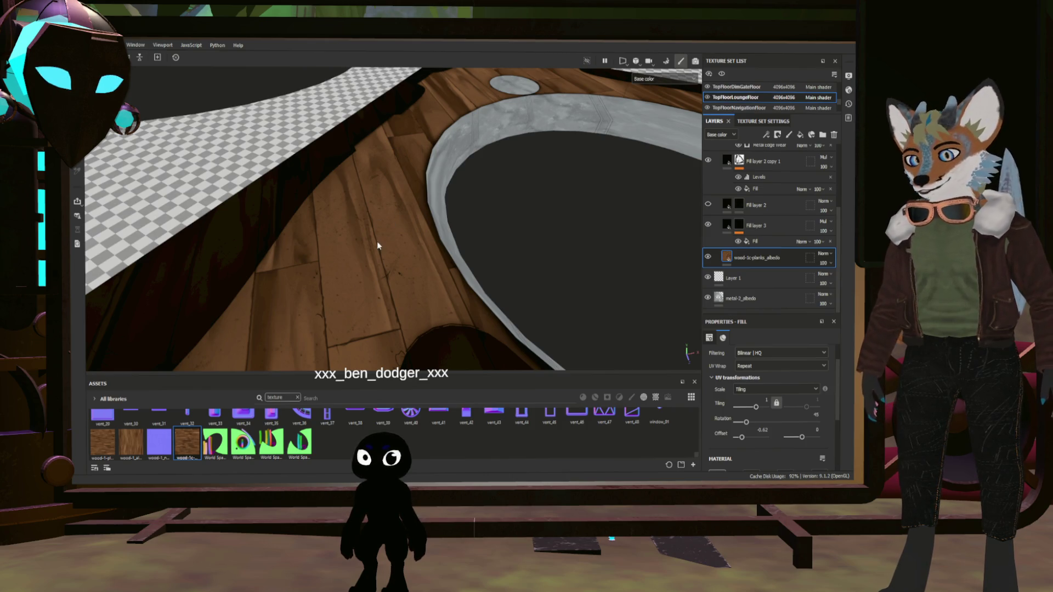
- Orbit and zoom the viewport to see the wood floor from another angle
{"action": "left_click_drag", "start_coordinate": [421, 228], "coordinate": [389, 244], "text": "alt"}
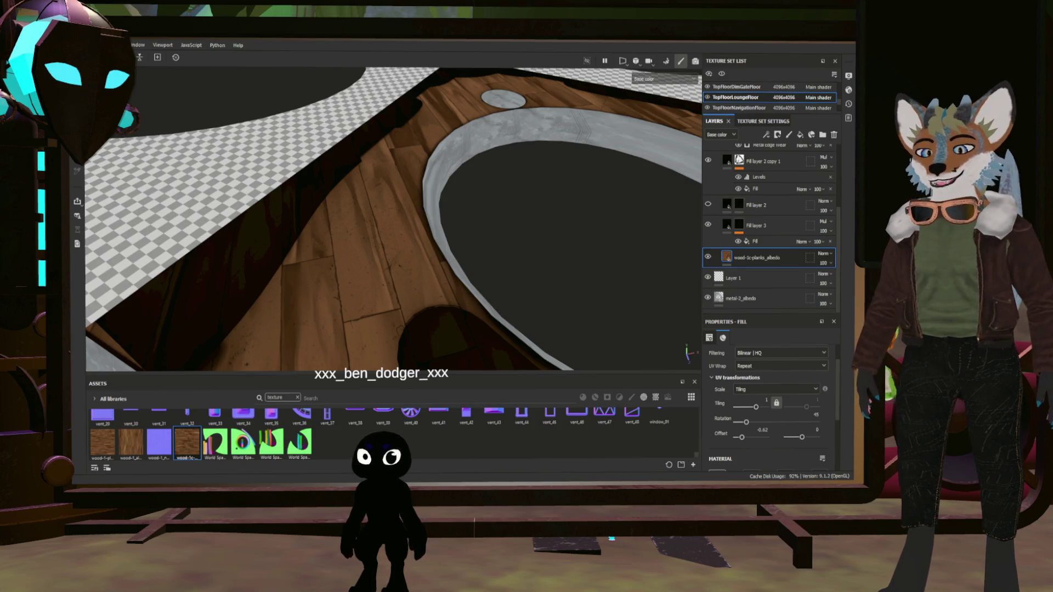
{"action": "scroll", "coordinate": [768, 225], "scroll_direction": "up", "scroll_amount": 5}
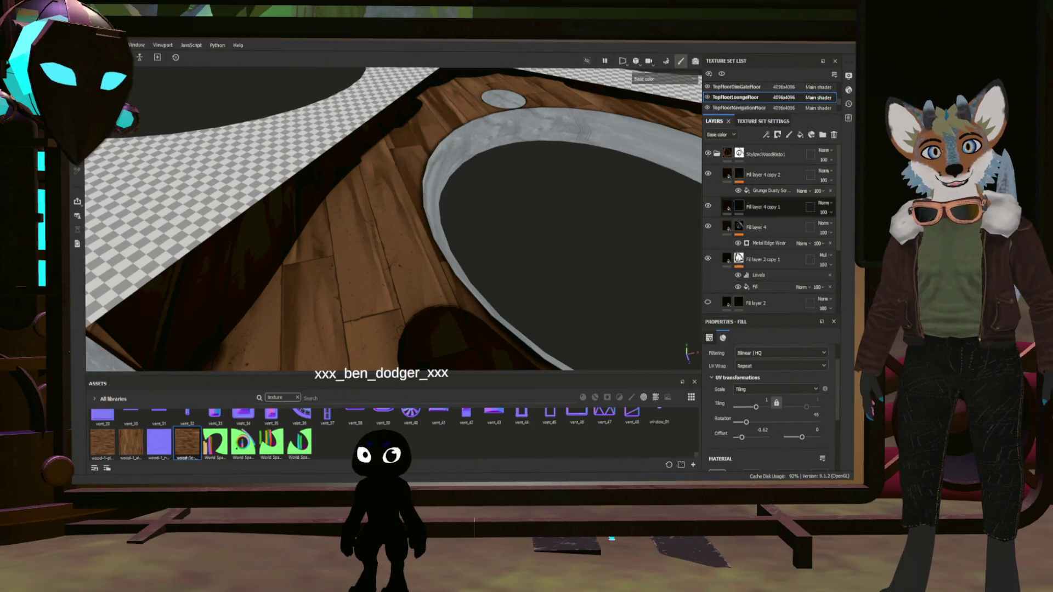
- Move Fill layer 4 copy 1 to the top of the stack and rename Fill layer 4 to Edgewear
{"action": "left_click", "coordinate": [769, 209]}
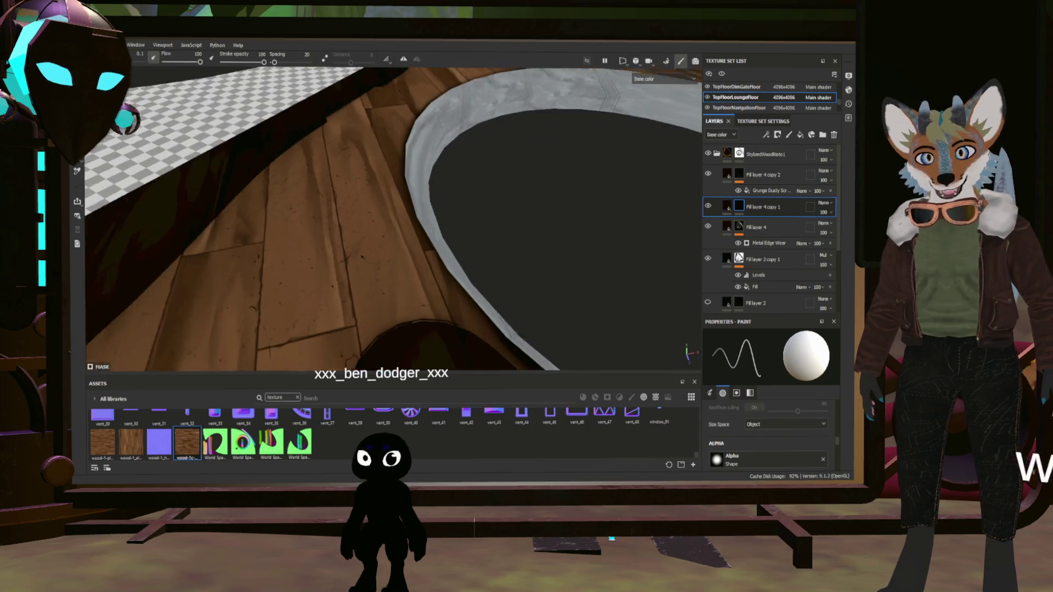
{"action": "mouse_move", "coordinate": [769, 208]}
{"action": "left_mouse_down"}
{"action": "mouse_move", "coordinate": [777, 158]}
{"action": "mouse_move", "coordinate": [775, 173]}
{"action": "left_mouse_up"}
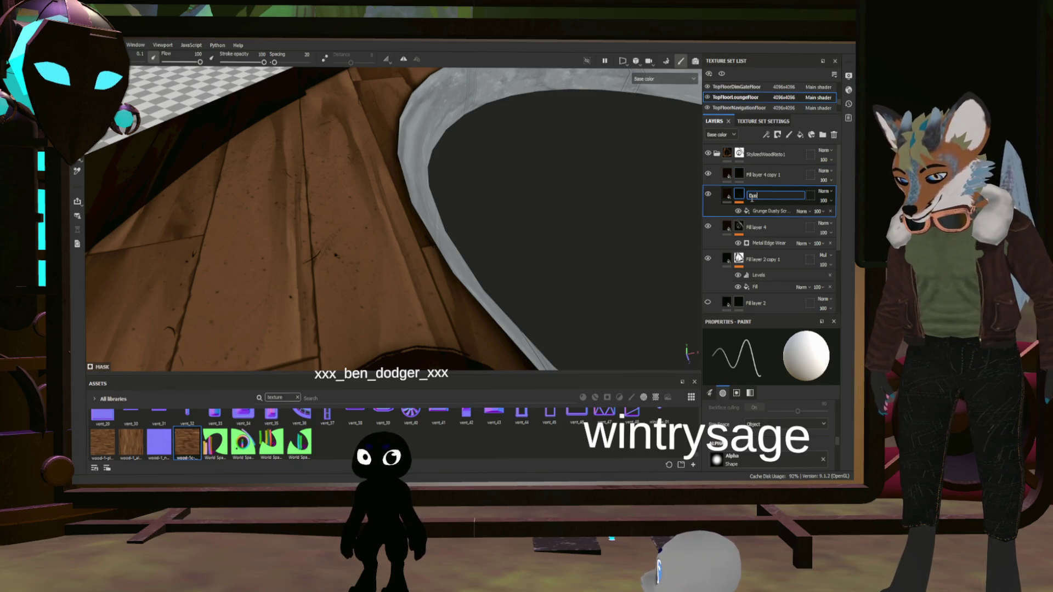
{"action": "double_click", "coordinate": [758, 228]}
{"action": "type", "text": "Edgewear"}
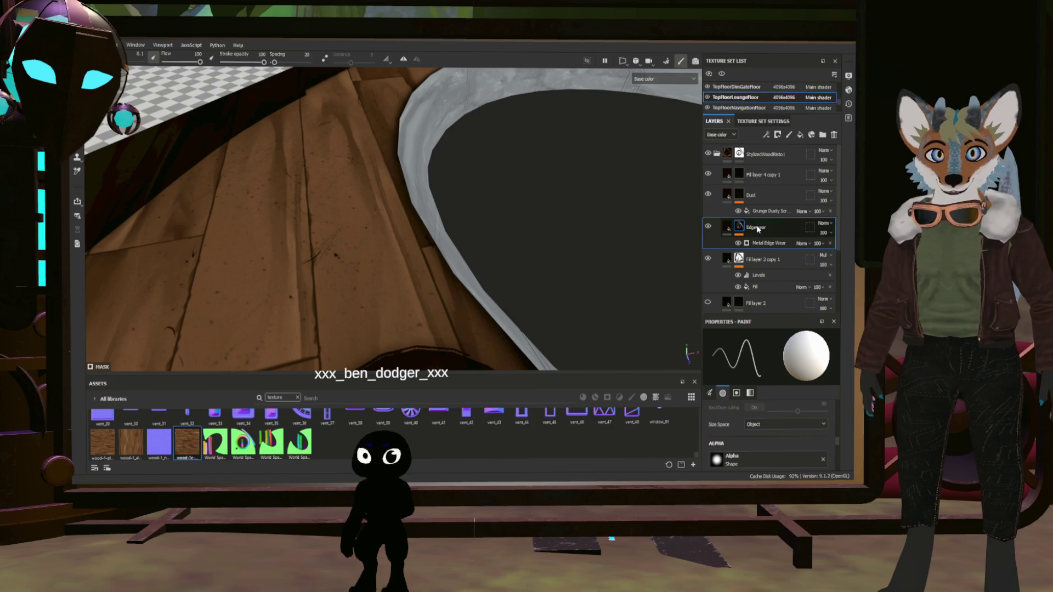
{"action": "double_click", "coordinate": [760, 260]}
{"action": "type", "text": "AmbientOcclusion"}
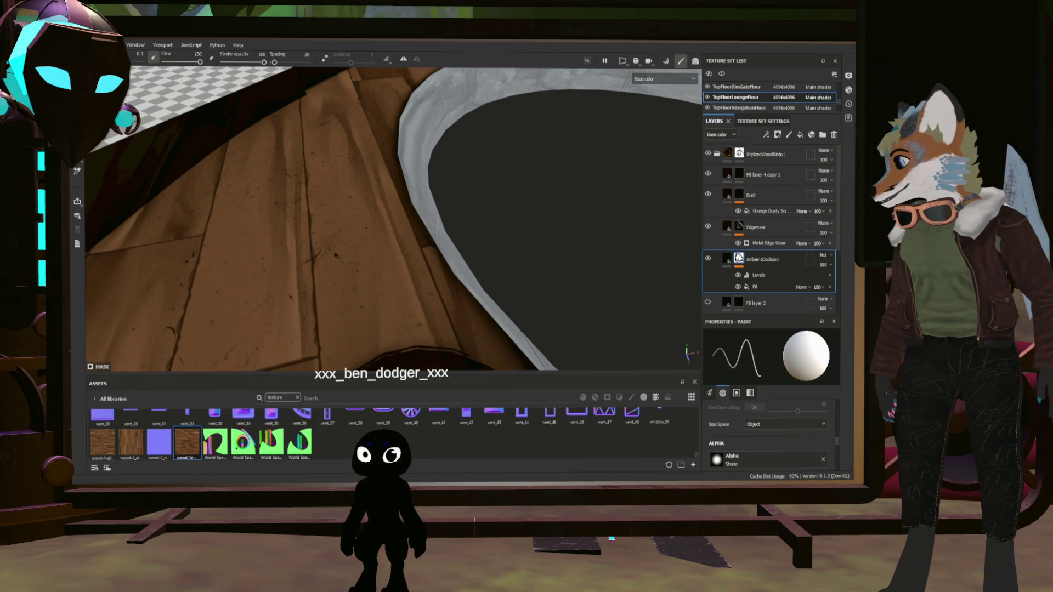
{"action": "scroll", "coordinate": [394, 218], "scroll_direction": "down", "scroll_amount": 5}
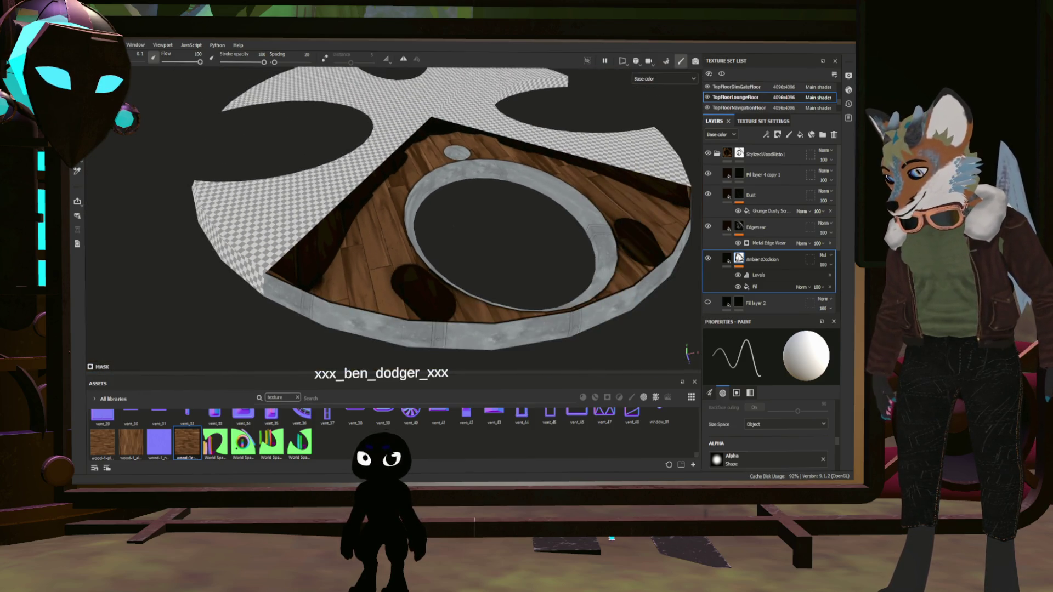
- Delete the hidden Fill layer 2, then select Fill layer 3 for renaming
{"action": "scroll", "coordinate": [462, 211], "scroll_direction": "up", "scroll_amount": 10}
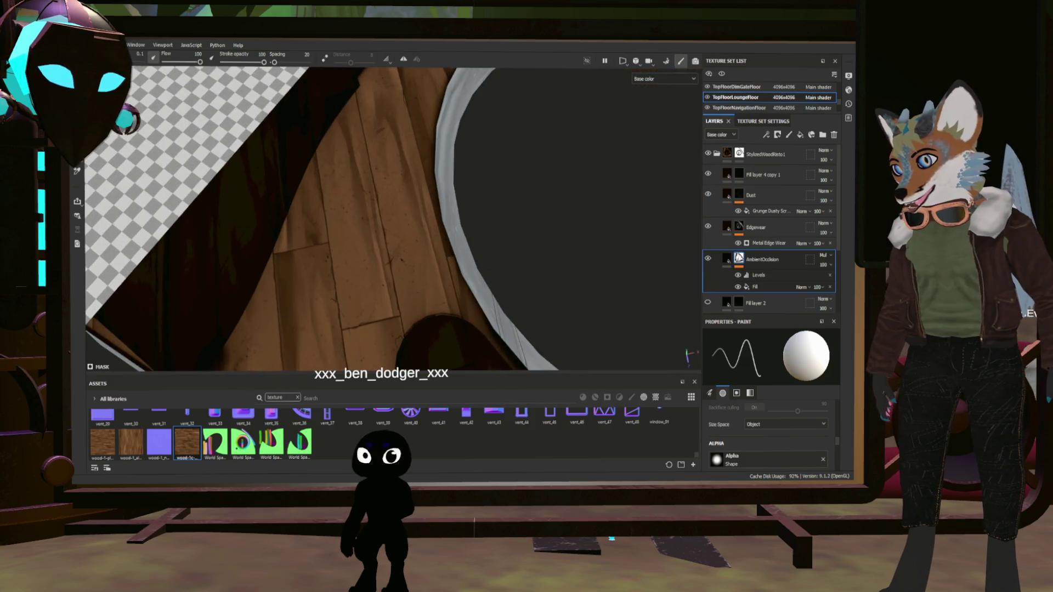
{"action": "scroll", "coordinate": [415, 218], "scroll_direction": "down", "scroll_amount": 8}
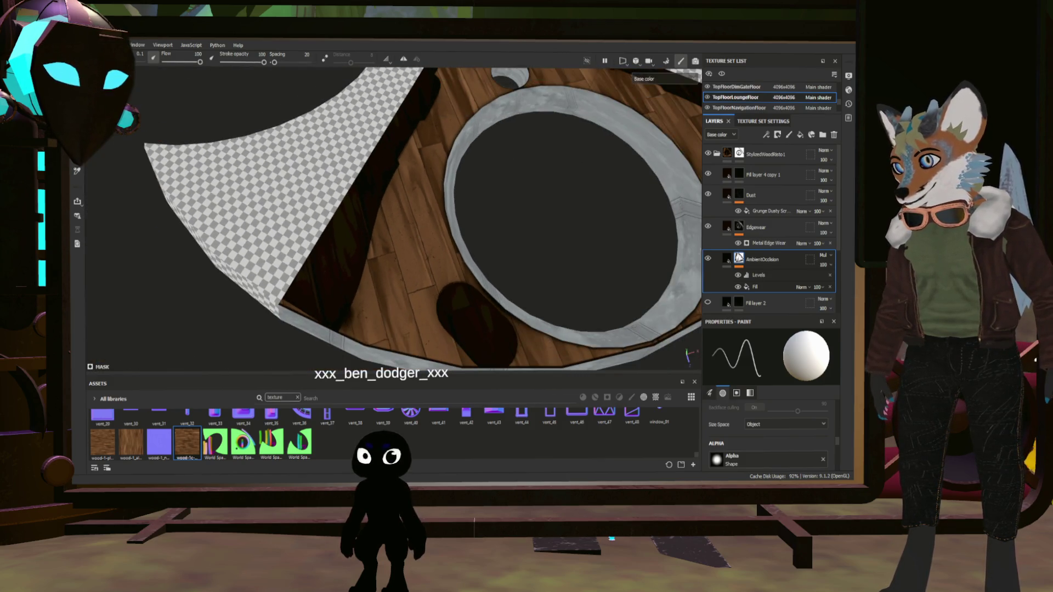
{"action": "scroll", "coordinate": [487, 221], "scroll_direction": "up", "scroll_amount": 8}
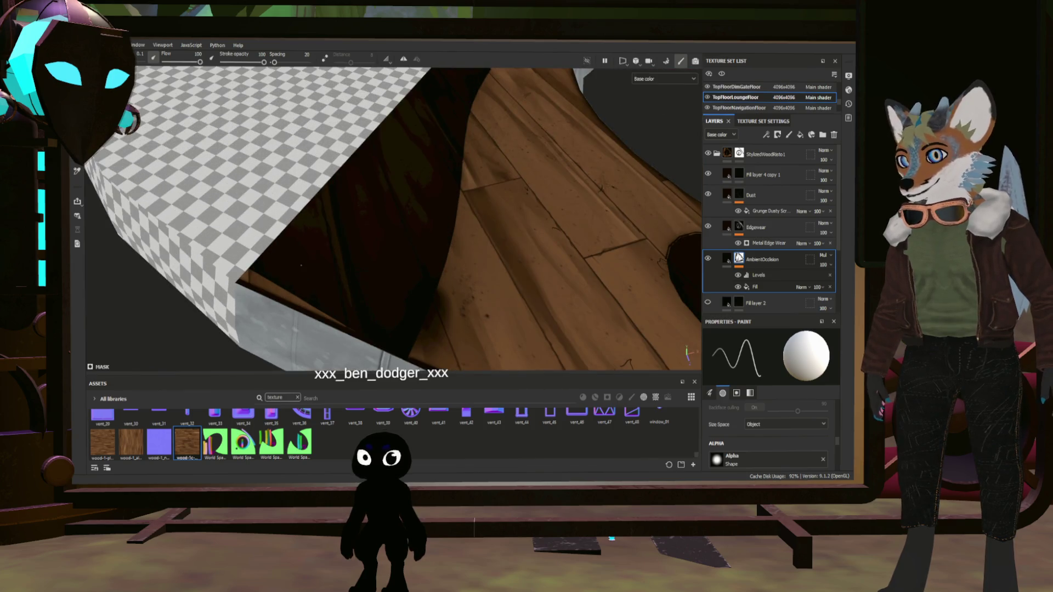
{"action": "mouse_move", "coordinate": [301, 265]}
{"action": "left_mouse_down", "text": "alt"}
{"action": "mouse_move", "coordinate": [346, 287]}
{"action": "mouse_move", "coordinate": [376, 287]}
{"action": "mouse_move", "coordinate": [357, 291]}
{"action": "mouse_move", "coordinate": [300, 287]}
{"action": "mouse_move", "coordinate": [362, 258]}
{"action": "mouse_move", "coordinate": [428, 275]}
{"action": "left_mouse_up", "text": "alt"}
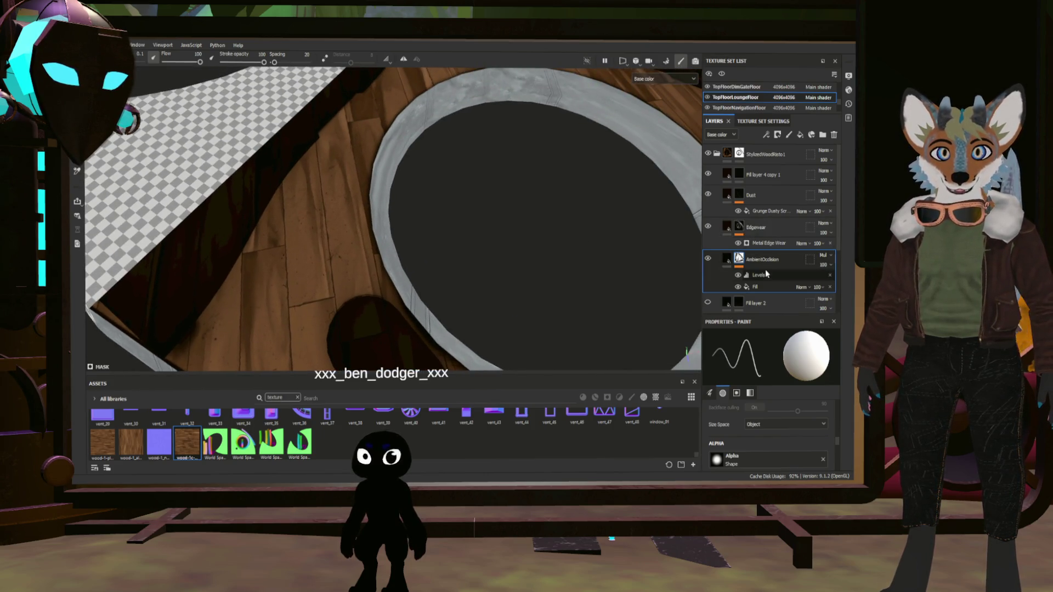
{"action": "scroll", "coordinate": [746, 302], "scroll_direction": "down", "scroll_amount": 3}
{"action": "left_click", "coordinate": [789, 226]}
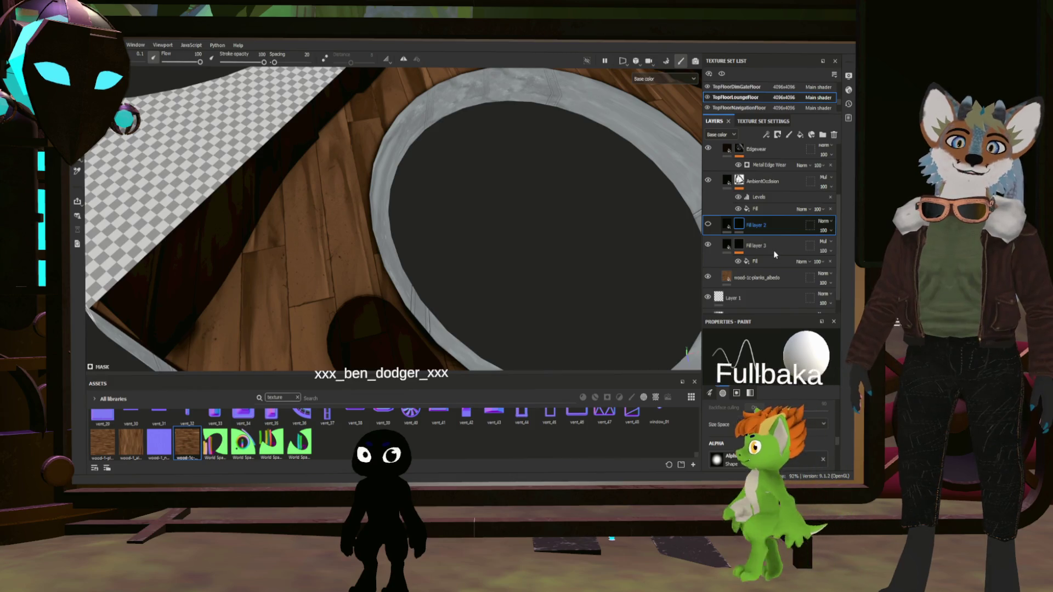
{"action": "key", "text": "Delete"}
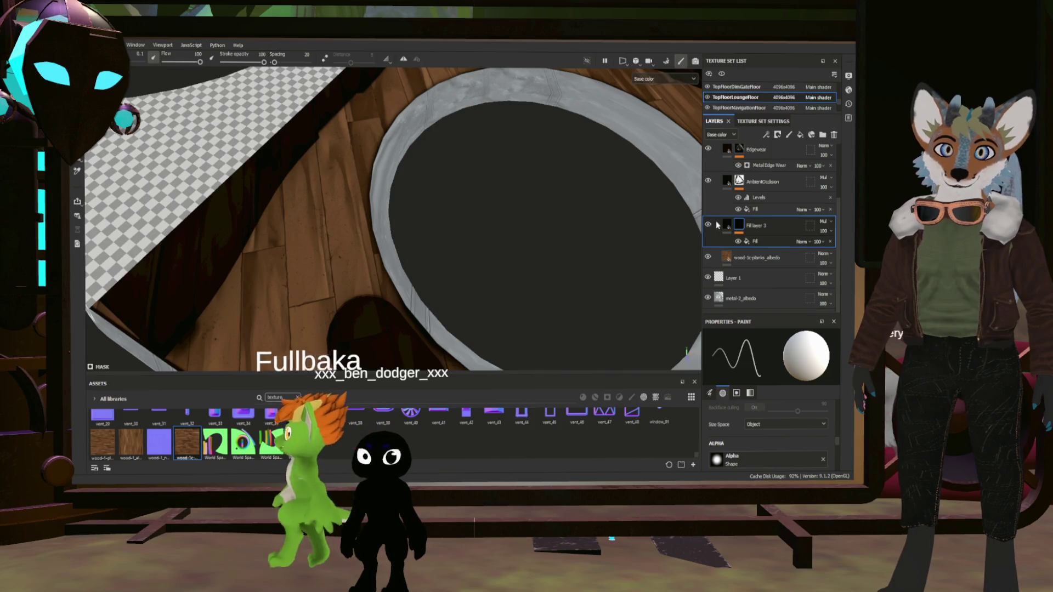
{"action": "left_click", "coordinate": [738, 227]}
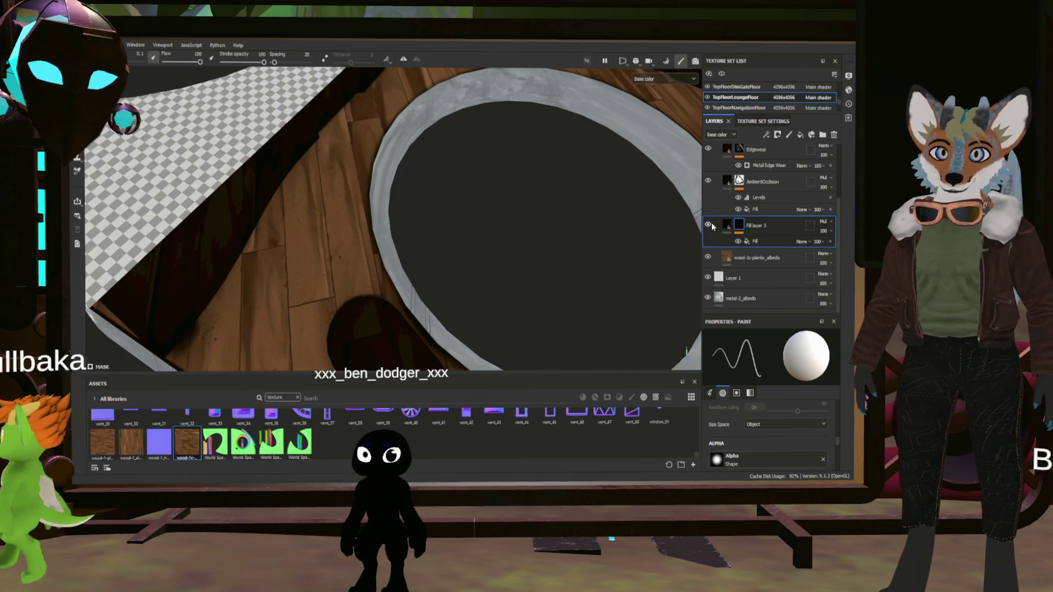
{"action": "double_click", "coordinate": [762, 227]}
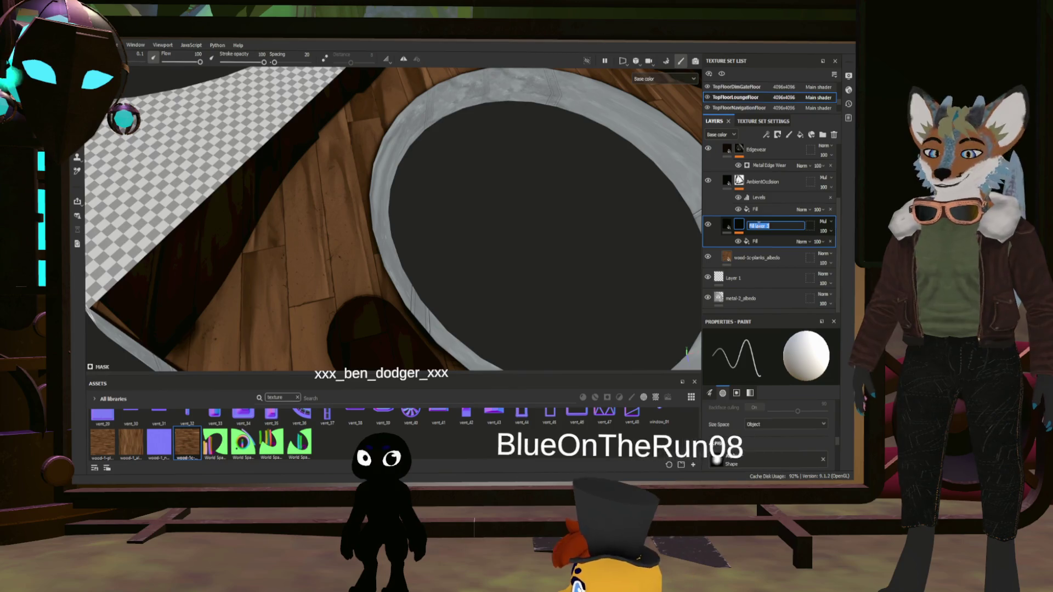
- Rename Fill layer 3 to 'Borderlandgrunge'
{"action": "type", "text": "Bor"}
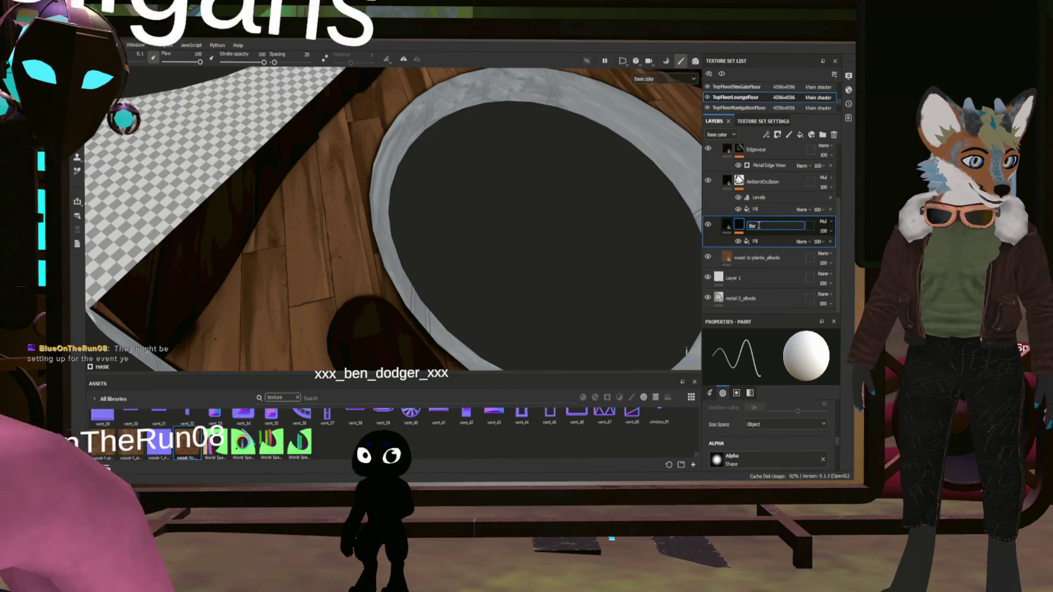
{"action": "type", "text": "der"}
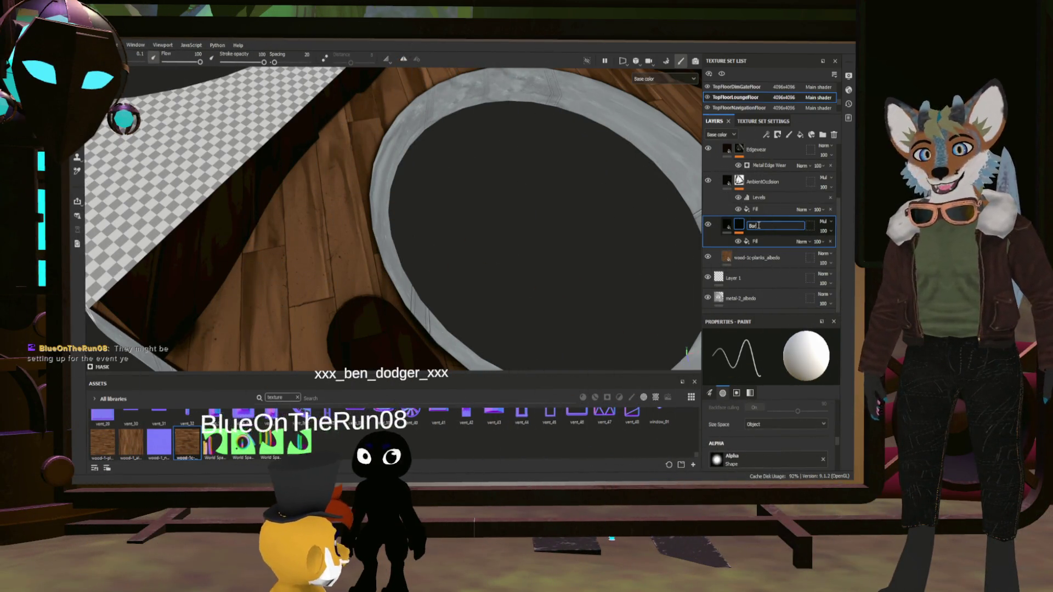
{"action": "type", "text": "lands"}
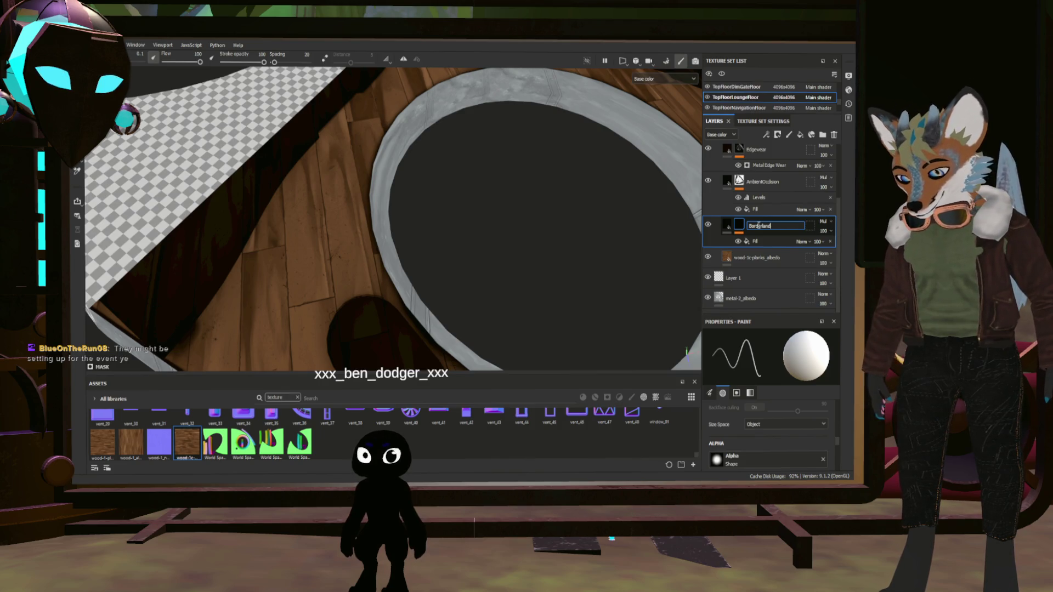
{"action": "type", "text": "srunge"}
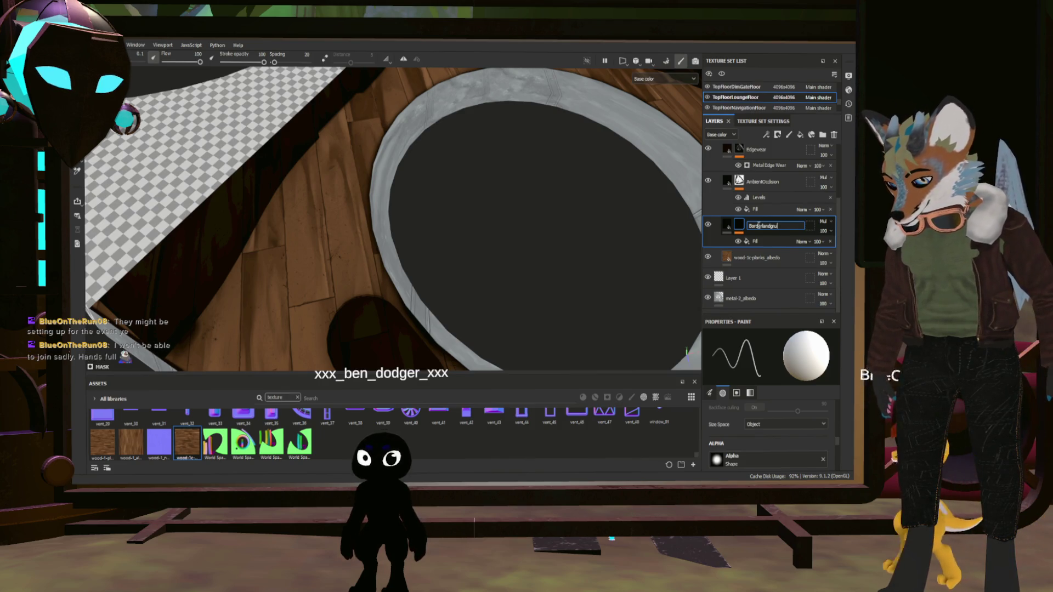
{"action": "key", "text": "Return"}
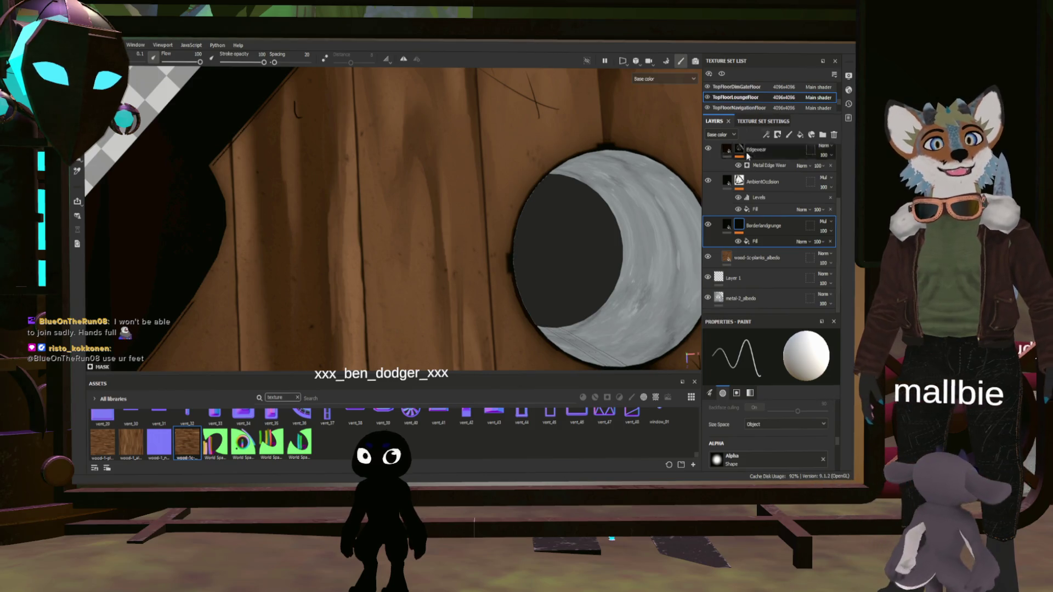
{"action": "left_click", "coordinate": [731, 227]}
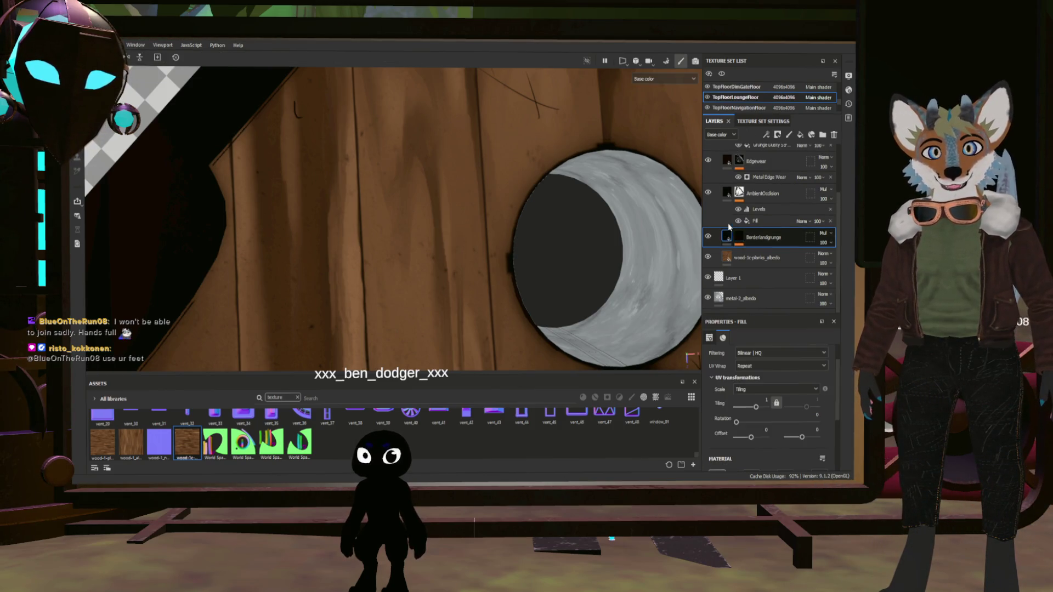
- Select Fill layer 4 copy 1 at the top of the stack and rename it 'HhandGrunge'
{"action": "left_click", "coordinate": [726, 186]}
{"action": "scroll", "coordinate": [726, 190], "scroll_direction": "up", "scroll_amount": 2}
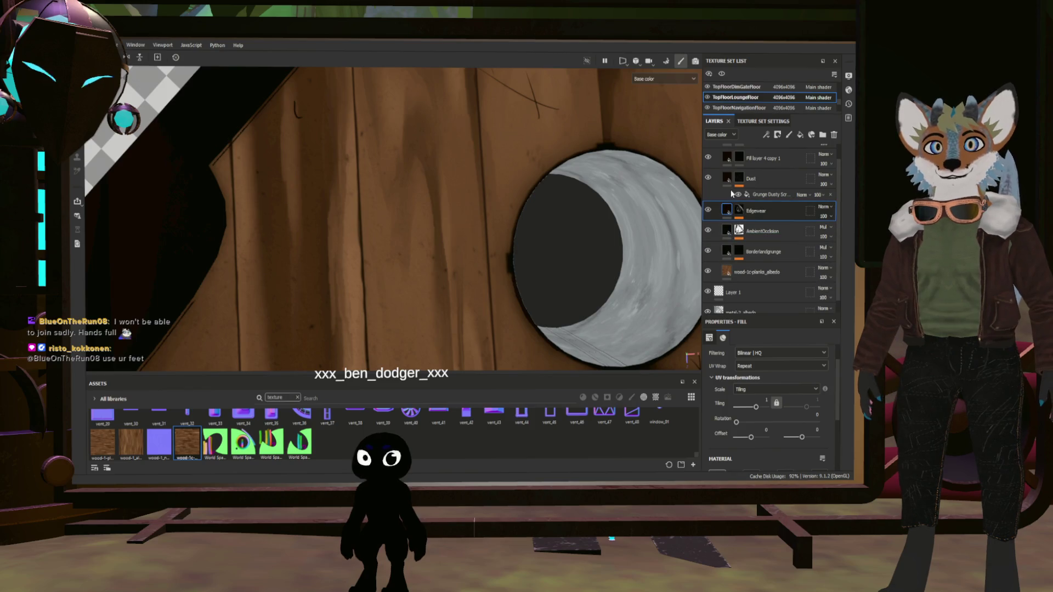
{"action": "left_click", "coordinate": [729, 181]}
{"action": "scroll", "coordinate": [729, 175], "scroll_direction": "up", "scroll_amount": 1}
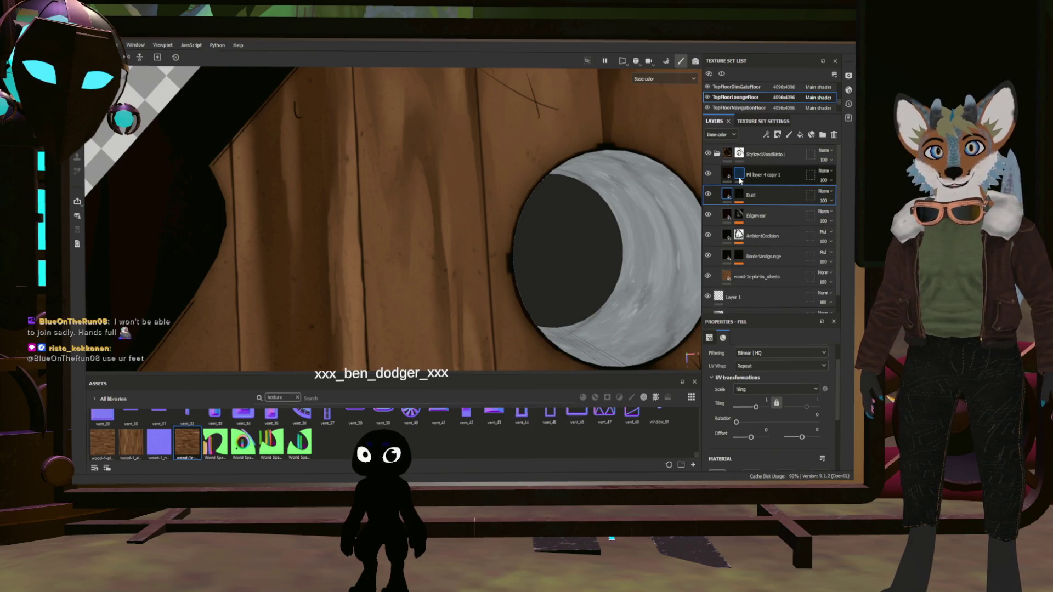
{"action": "left_click", "coordinate": [744, 174]}
{"action": "type", "text": "handGrunge"}
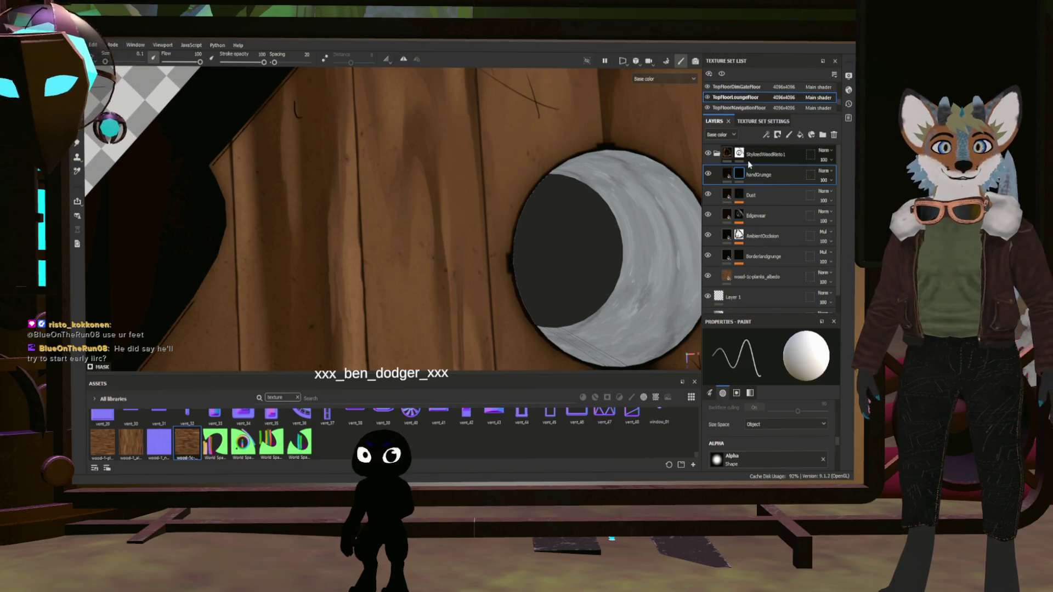
{"action": "double_click", "coordinate": [760, 175]}
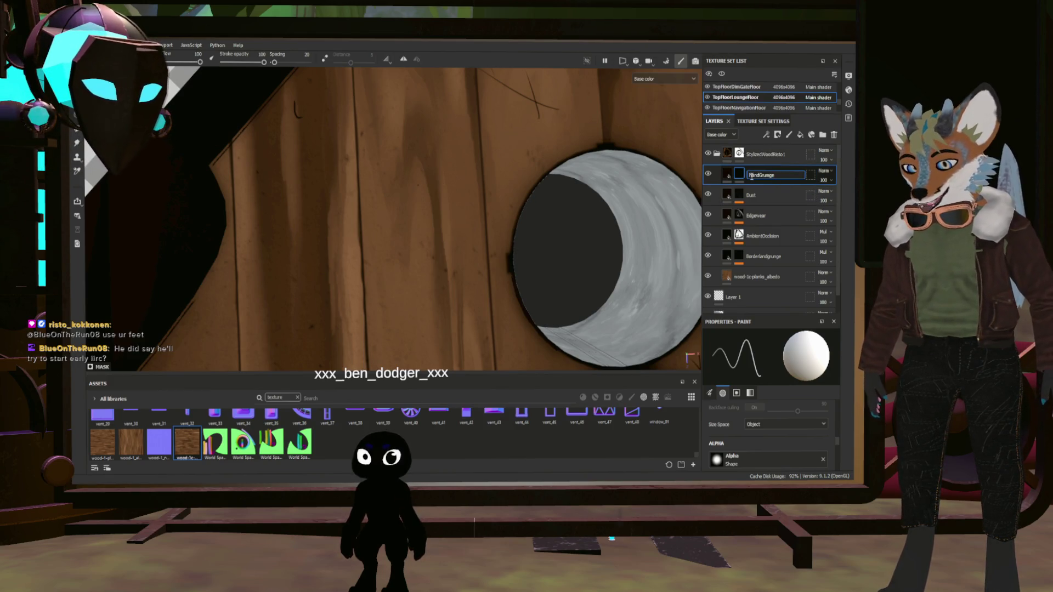
{"action": "type", "text": "H"}
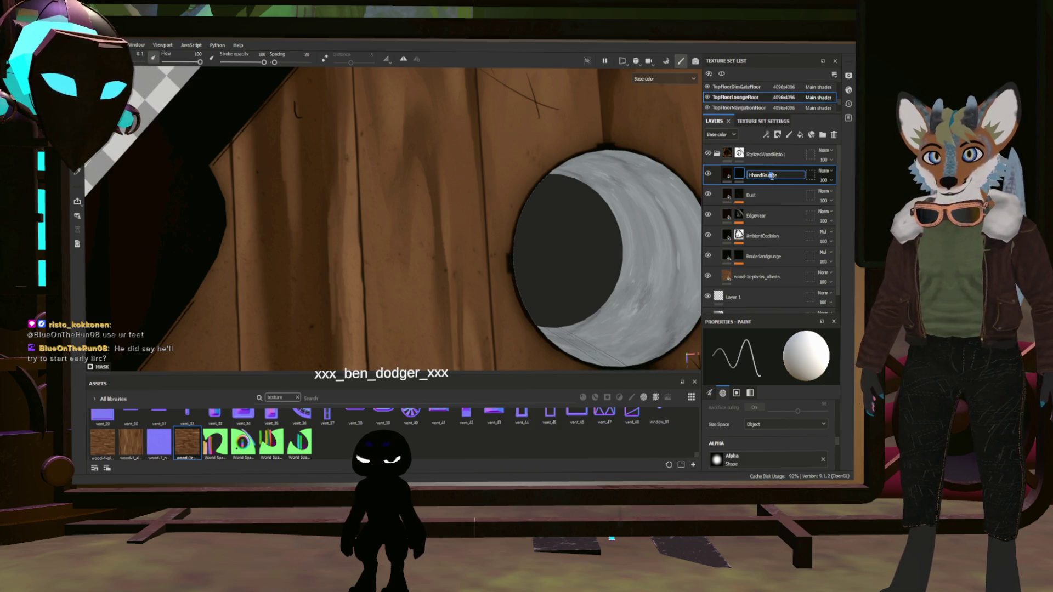
{"action": "key", "text": "Return"}
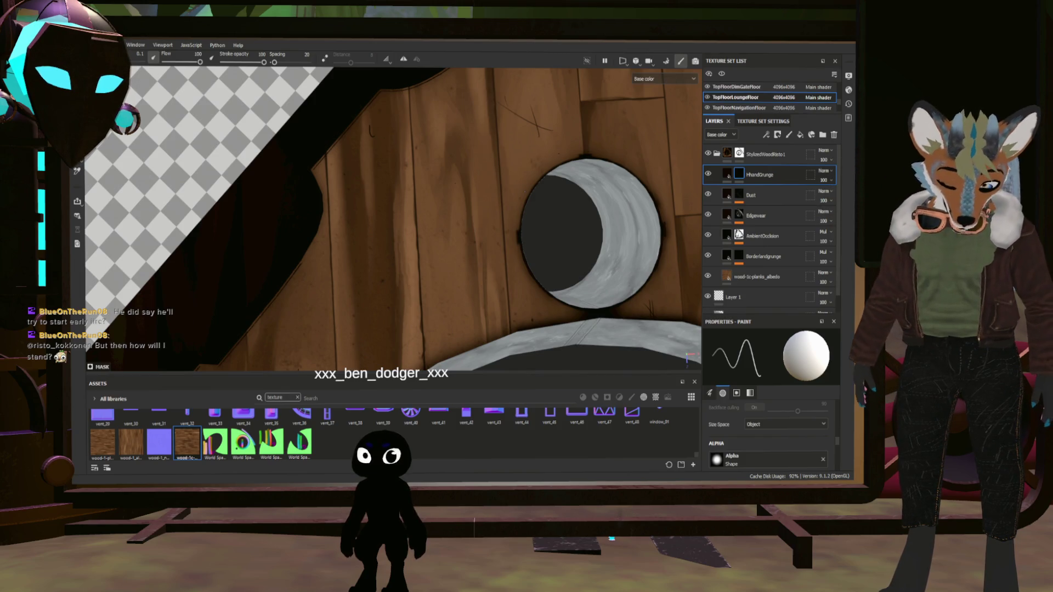
{"action": "mouse_move", "coordinate": [497, 257]}
{"action": "left_mouse_down", "text": "alt"}
{"action": "mouse_move", "coordinate": [617, 247]}
{"action": "mouse_move", "coordinate": [471, 225]}
{"action": "left_mouse_up", "text": "alt"}
{"action": "scroll", "coordinate": [353, 189], "scroll_direction": "down", "scroll_amount": 5}
{"action": "scroll", "coordinate": [337, 191], "scroll_direction": "up", "scroll_amount": 3}
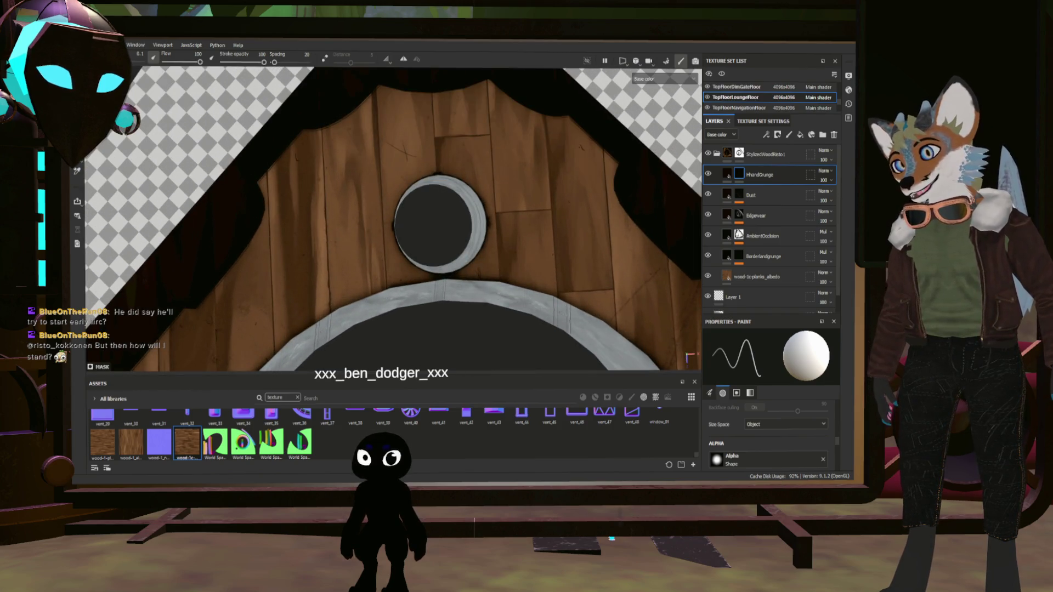
{"action": "mouse_move", "coordinate": [384, 263]}
{"action": "left_mouse_down", "text": "alt"}
{"action": "mouse_move", "coordinate": [346, 190]}
{"action": "mouse_move", "coordinate": [390, 245]}
{"action": "mouse_move", "coordinate": [417, 307]}
{"action": "left_mouse_up", "text": "alt"}
{"action": "scroll", "coordinate": [390, 245], "scroll_direction": "up", "scroll_amount": 3}
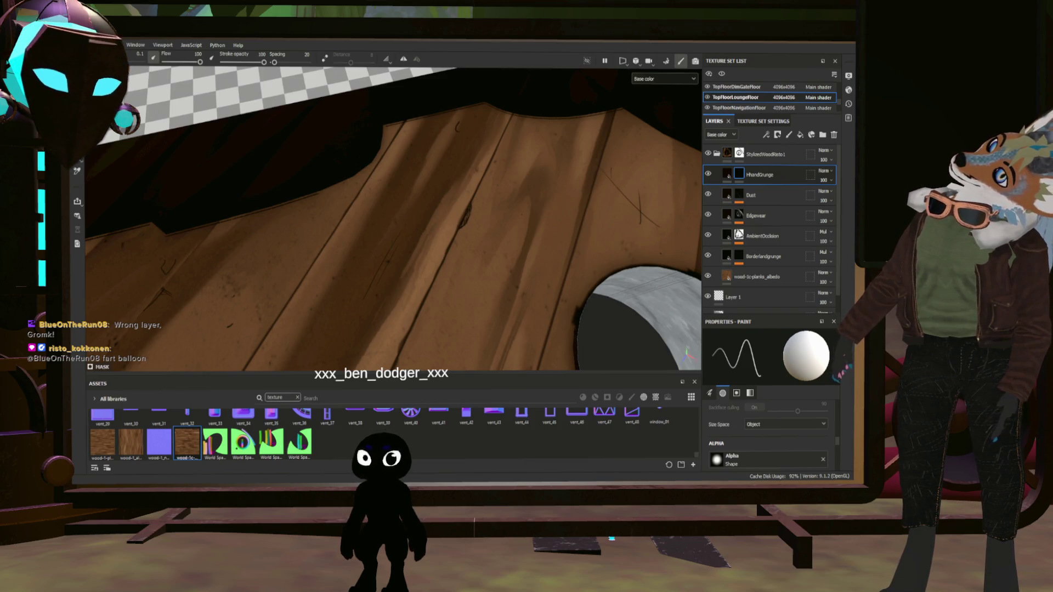
{"action": "left_click_drag", "start_coordinate": [582, 148], "coordinate": [618, 125], "text": "alt"}
{"action": "scroll", "coordinate": [617, 125], "scroll_direction": "up", "scroll_amount": 5}
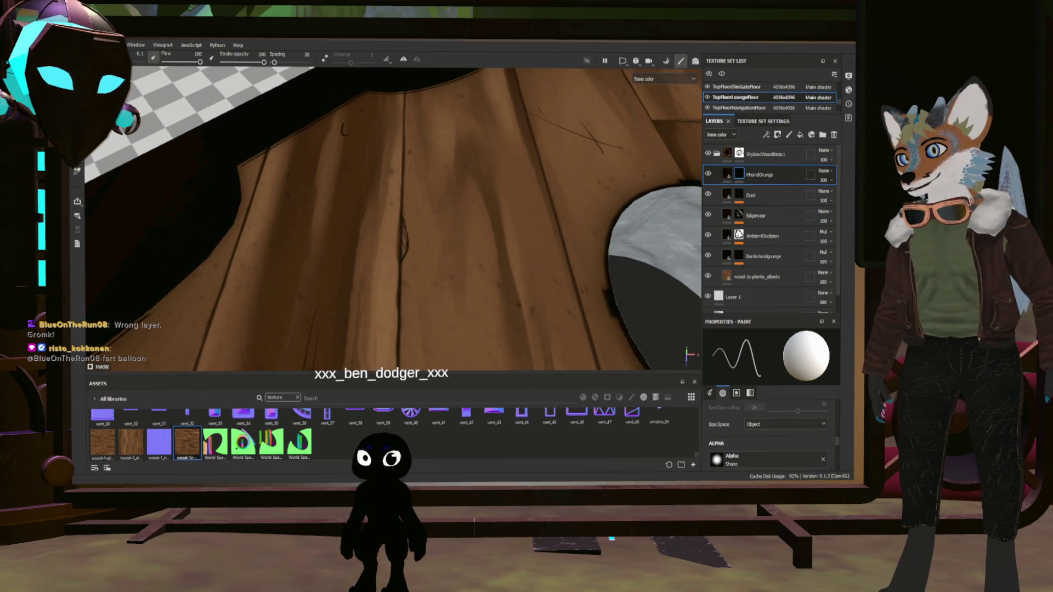
{"action": "left_click_drag", "start_coordinate": [433, 217], "coordinate": [417, 224], "text": "alt"}
{"action": "key", "text": "bracketleft"}
{"action": "key", "text": "bracketleft"}
{"action": "key", "text": "bracketleft"}
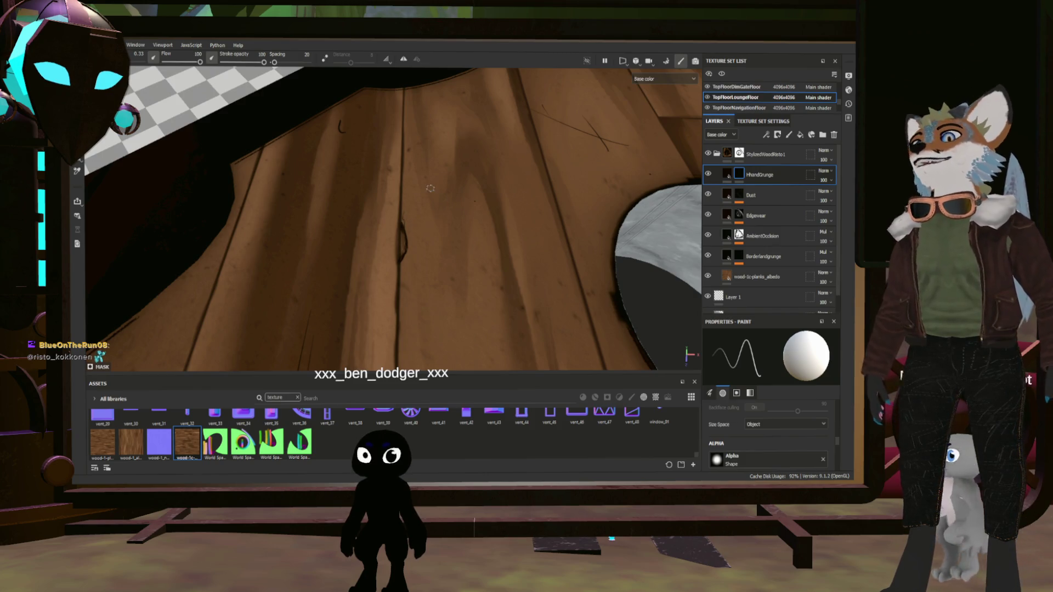
{"action": "scroll", "coordinate": [409, 219], "scroll_direction": "down", "scroll_amount": 2}
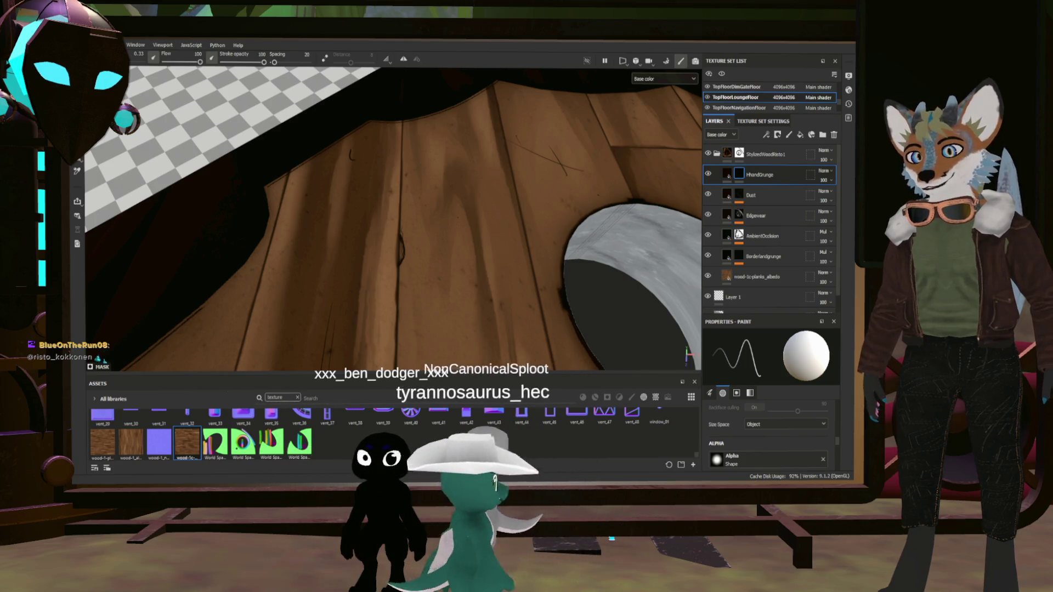
{"action": "scroll", "coordinate": [472, 329], "scroll_direction": "down", "scroll_amount": 2}
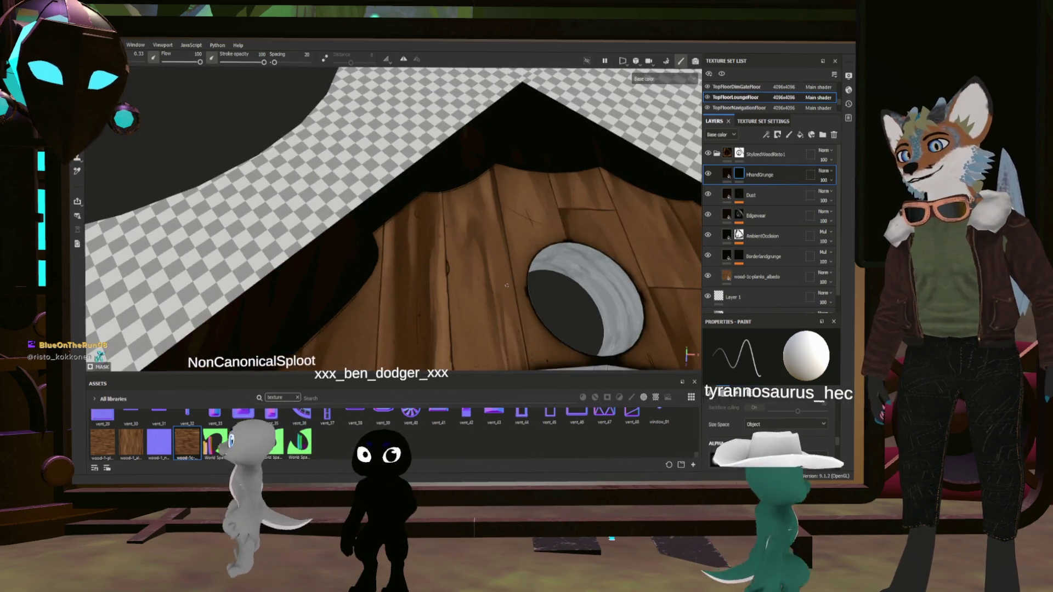
{"action": "scroll", "coordinate": [472, 328], "scroll_direction": "up", "scroll_amount": 5}
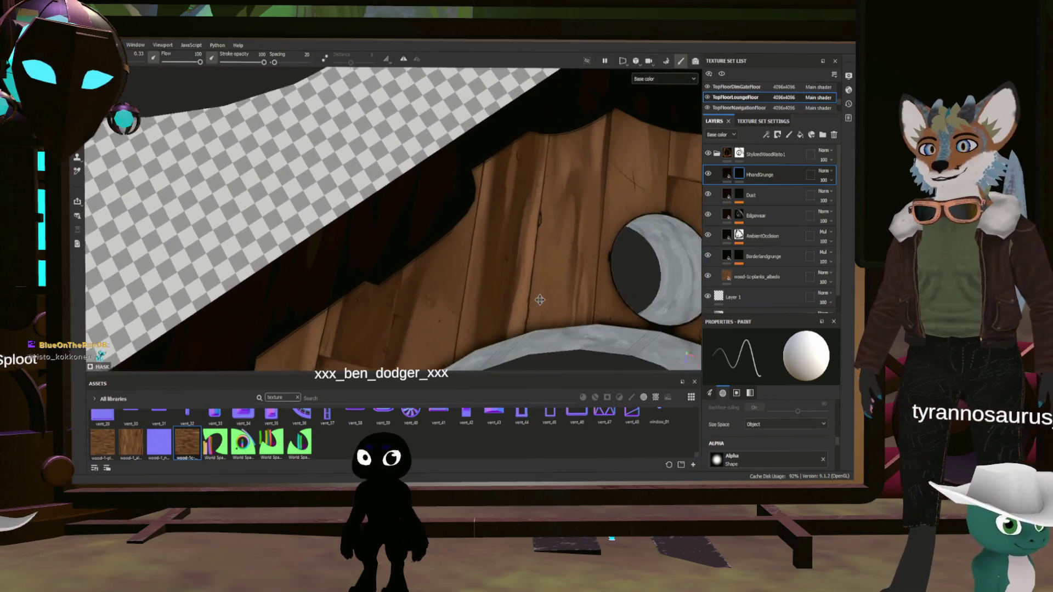
{"action": "scroll", "coordinate": [480, 285], "scroll_direction": "up", "scroll_amount": 3}
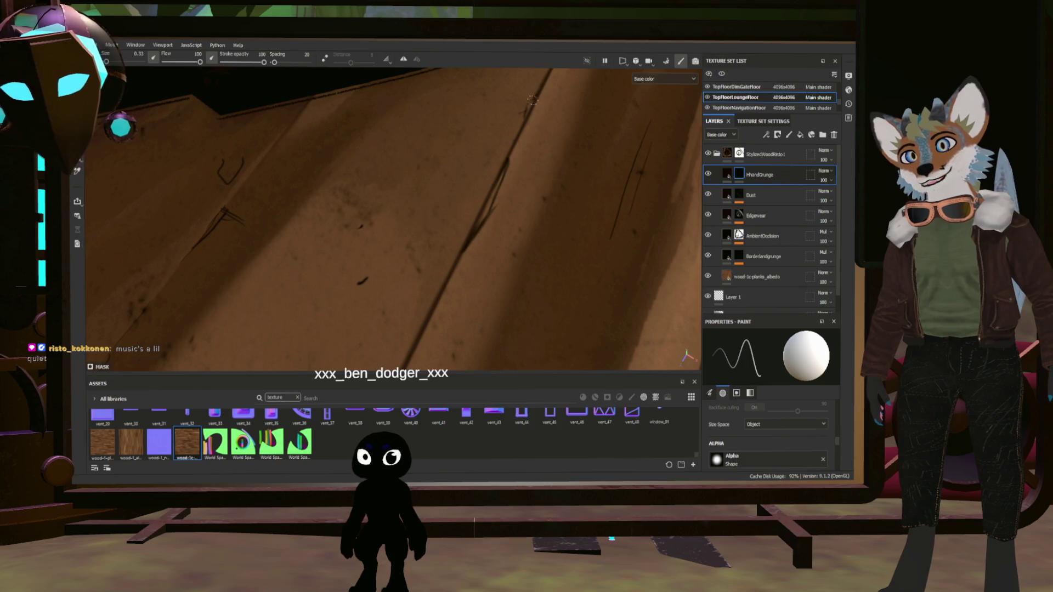
{"action": "left_click_drag", "start_coordinate": [539, 80], "coordinate": [531, 213], "text": "alt"}
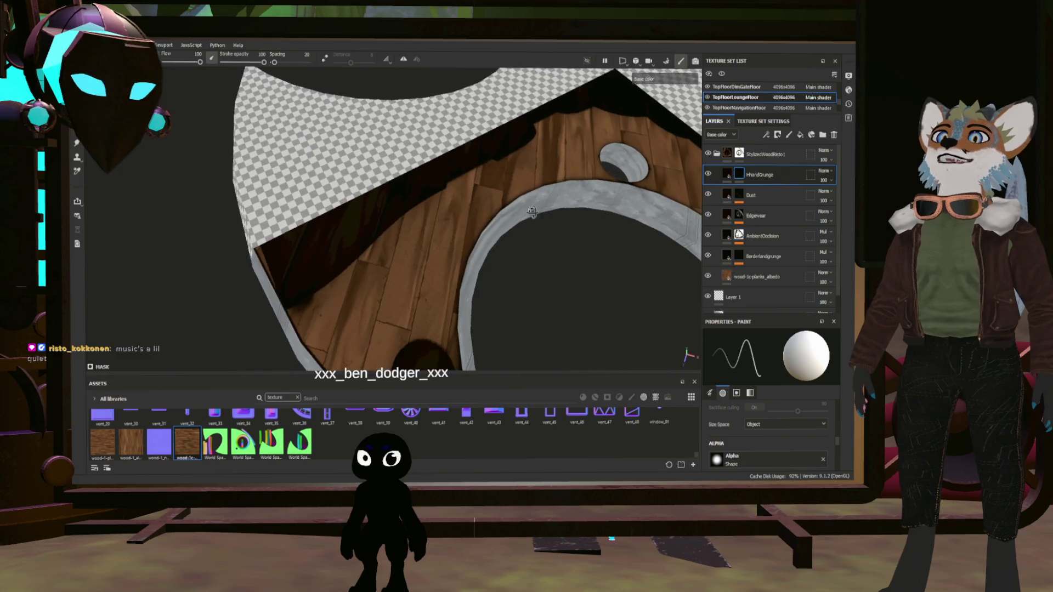
{"action": "scroll", "coordinate": [493, 219], "scroll_direction": "up", "scroll_amount": 10}
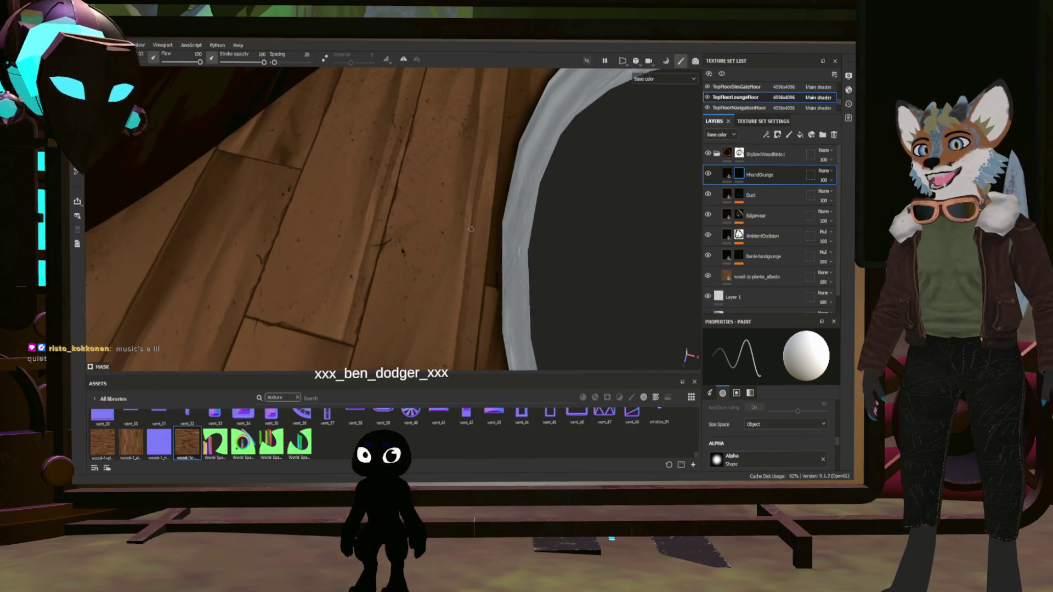
{"action": "left_click_drag", "start_coordinate": [471, 230], "coordinate": [530, 241], "text": "alt"}
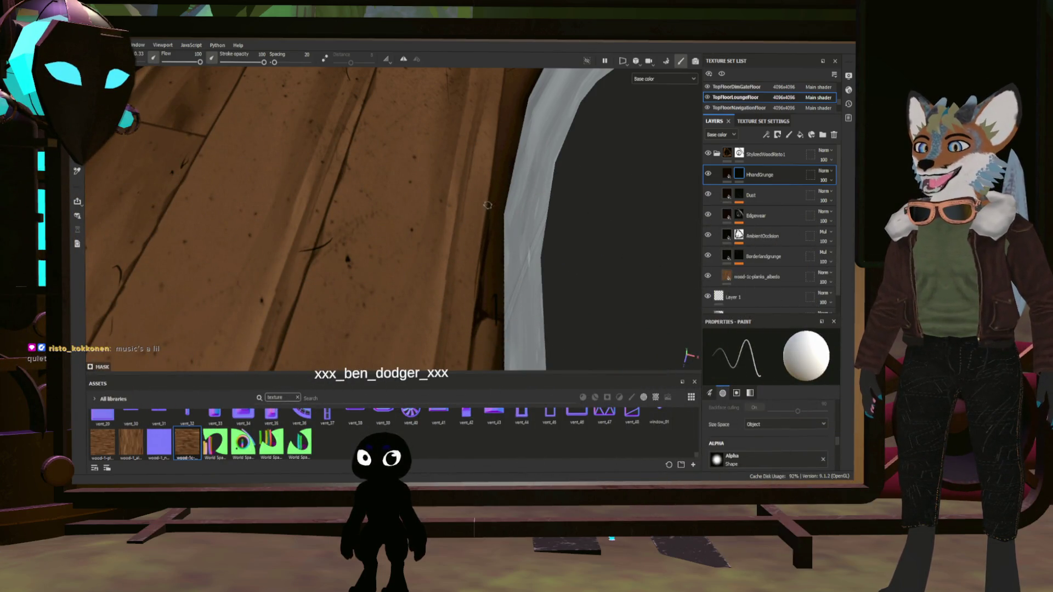
{"action": "scroll", "coordinate": [488, 205], "scroll_direction": "down", "scroll_amount": 5}
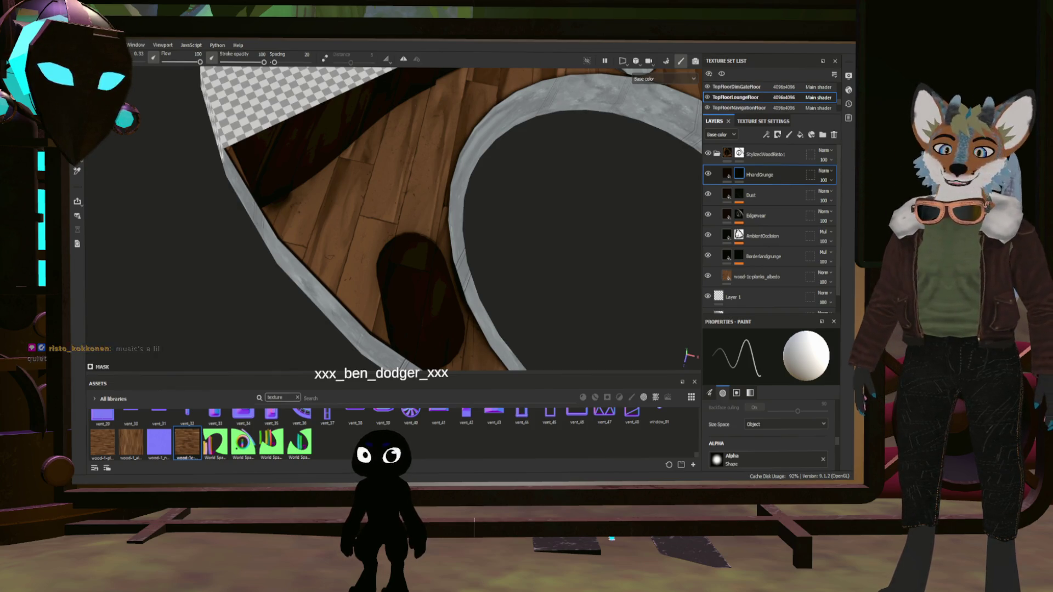
{"action": "scroll", "coordinate": [391, 152], "scroll_direction": "up", "scroll_amount": 2}
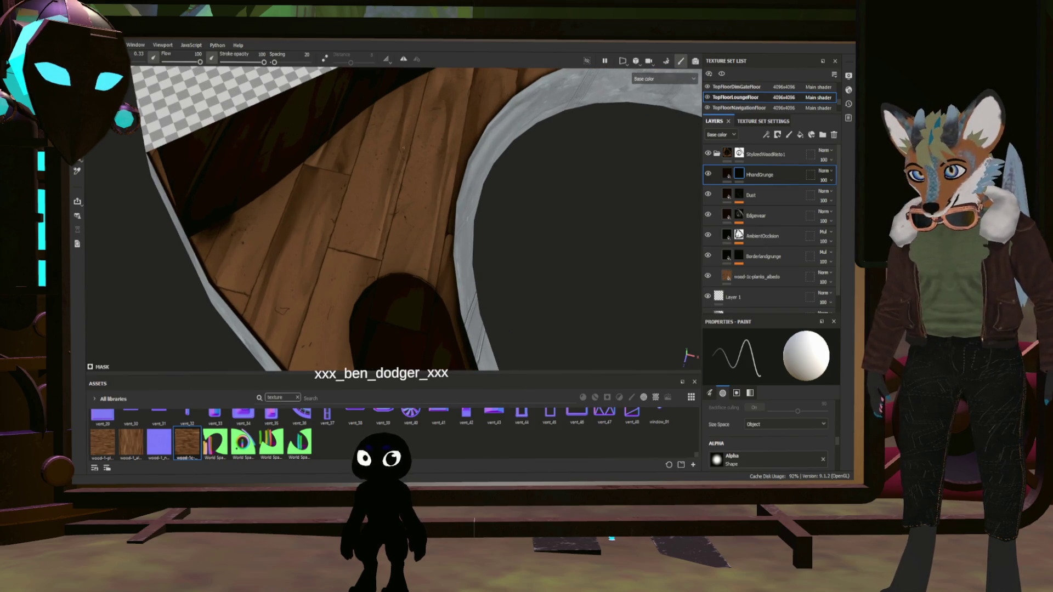
{"action": "scroll", "coordinate": [391, 152], "scroll_direction": "up", "scroll_amount": 1}
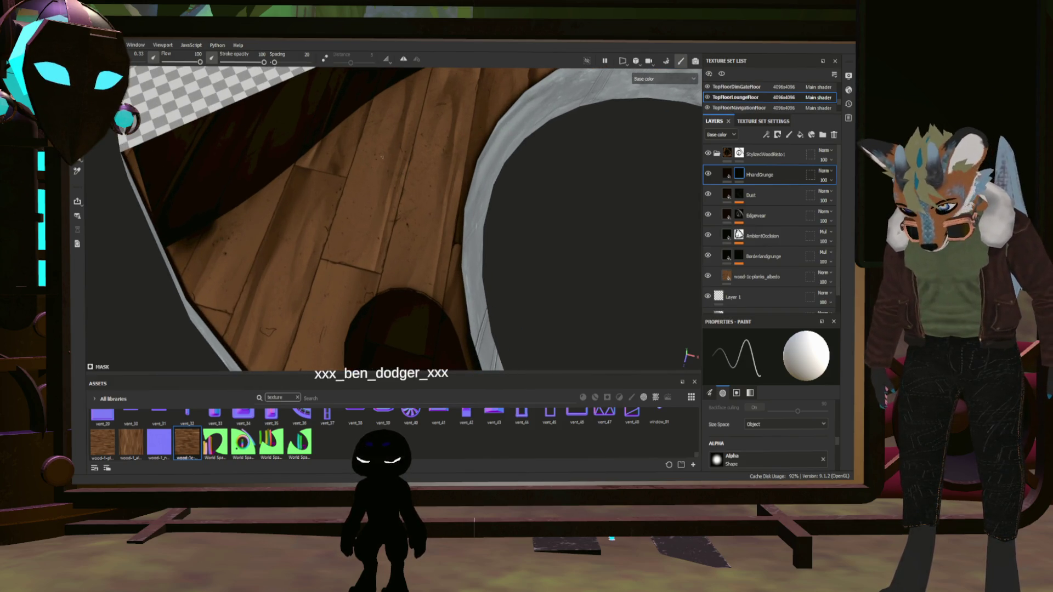
{"action": "scroll", "coordinate": [385, 266], "scroll_direction": "up", "scroll_amount": 2}
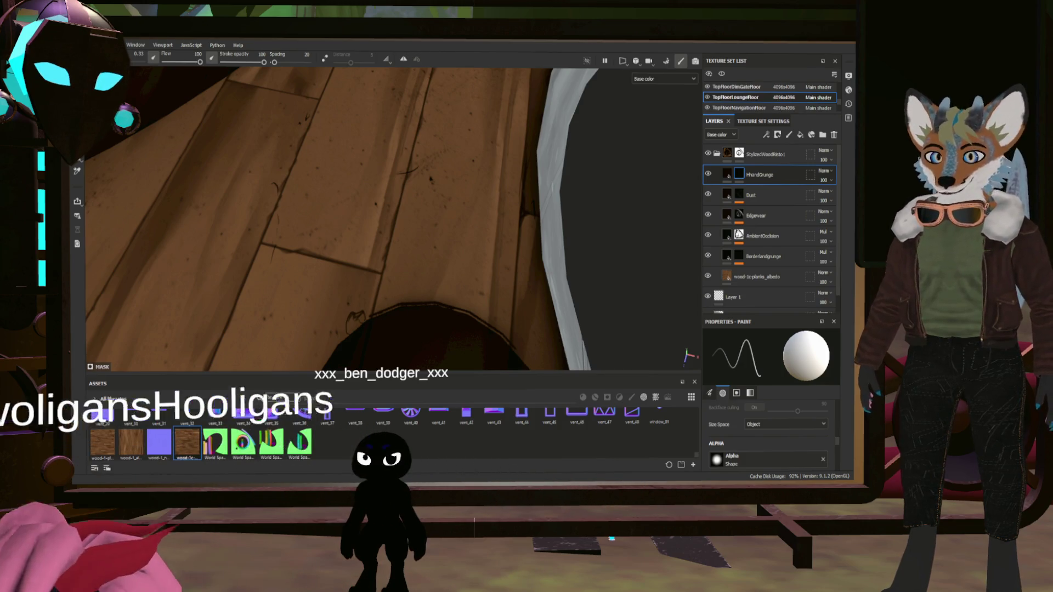
- Inspect the wood planks in orbit, wide and close-up views, then save with Ctrl+S
{"action": "left_click_drag", "start_coordinate": [484, 311], "coordinate": [331, 229], "text": "alt"}
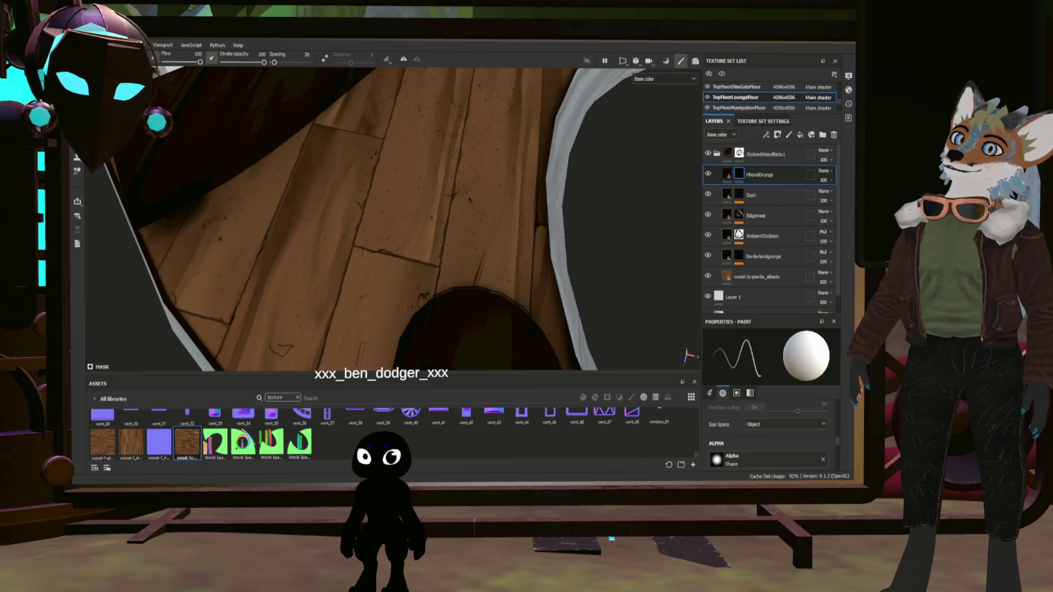
{"action": "left_click_drag", "start_coordinate": [576, 101], "coordinate": [291, 280], "text": "alt"}
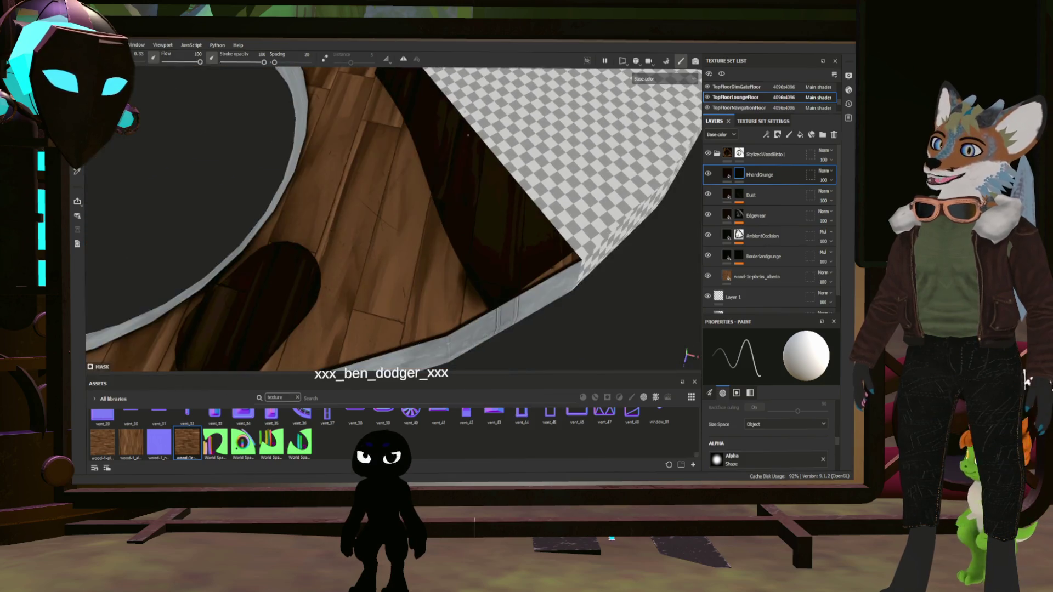
{"action": "mouse_move", "coordinate": [469, 134]}
{"action": "left_mouse_down", "text": "alt"}
{"action": "mouse_move", "coordinate": [362, 153]}
{"action": "mouse_move", "coordinate": [399, 223]}
{"action": "mouse_move", "coordinate": [340, 176]}
{"action": "left_mouse_up", "text": "alt"}
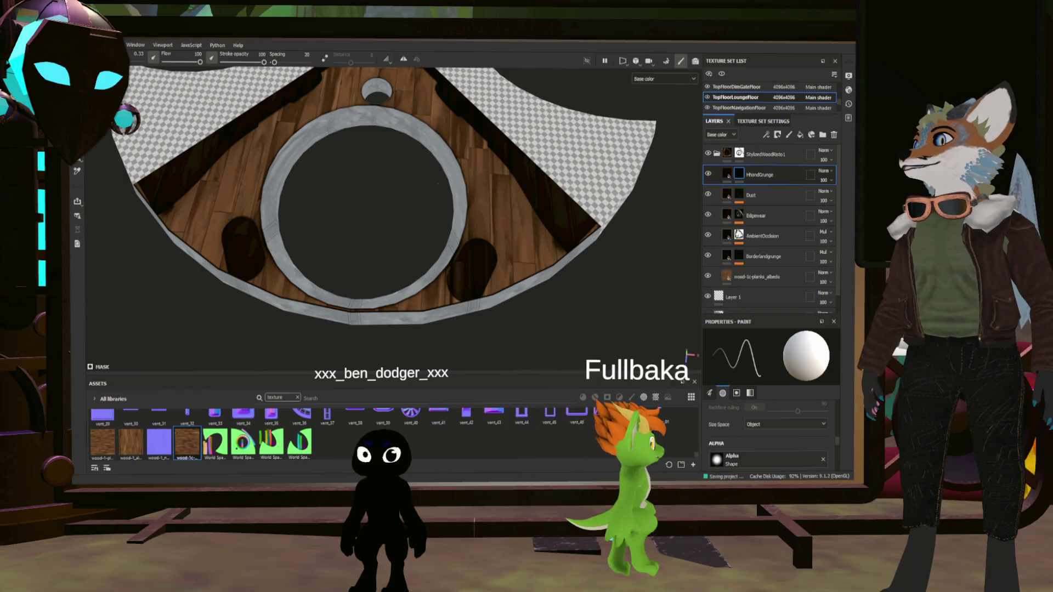
{"action": "key", "text": "ctrl+s"}
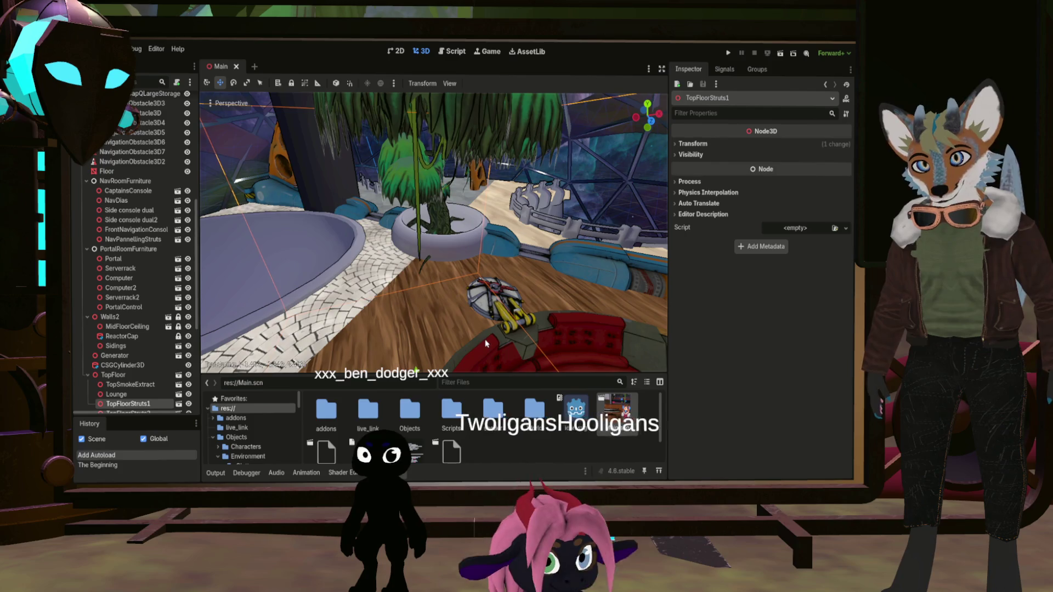
- Lock the TopFloorStruts1 node against accidental edits
{"action": "left_click_drag", "start_coordinate": [505, 317], "coordinate": [466, 314]}
{"action": "scroll", "coordinate": [467, 314], "scroll_direction": "down", "scroll_amount": 5}
{"action": "mouse_move", "coordinate": [466, 313]}
{"action": "middle_mouse_down"}
{"action": "mouse_move", "coordinate": [384, 230]}
{"action": "mouse_move", "coordinate": [273, 150]}
{"action": "mouse_move", "coordinate": [339, 94]}
{"action": "middle_mouse_up"}
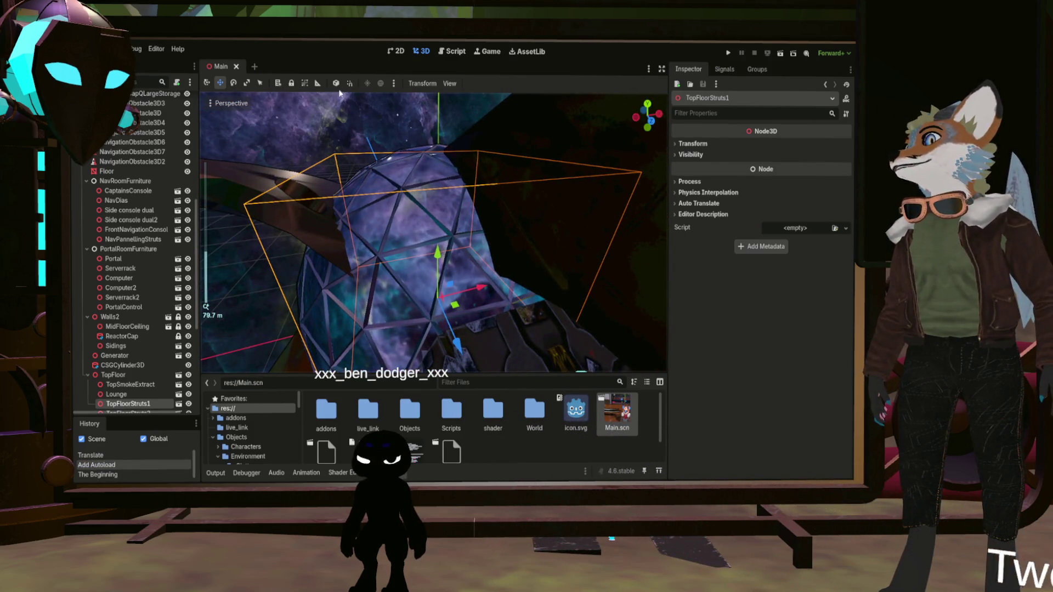
{"action": "left_click", "coordinate": [292, 84]}
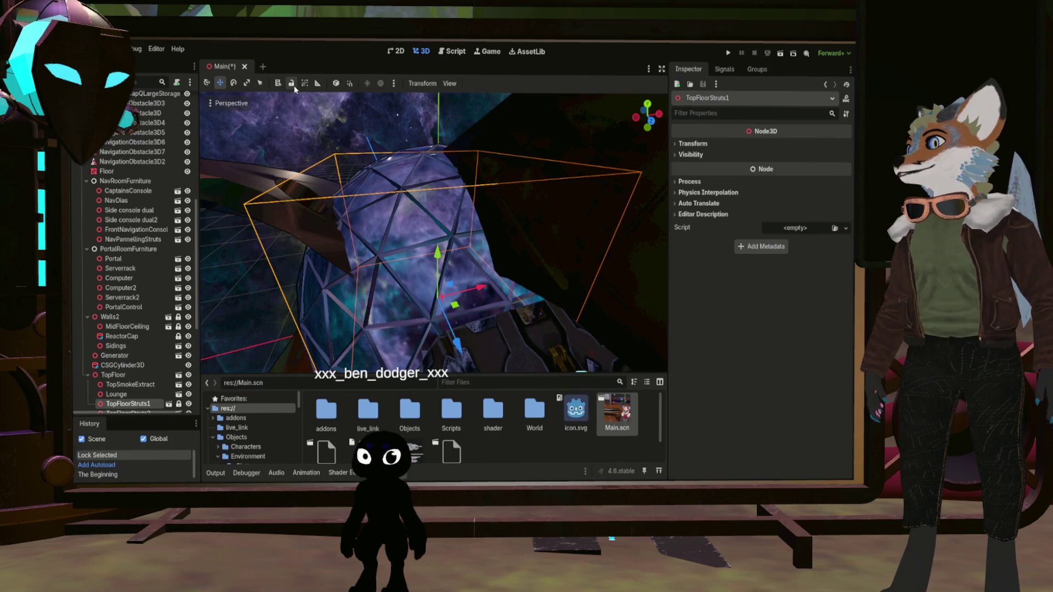
{"action": "left_click", "coordinate": [444, 280]}
{"action": "middle_click_drag", "start_coordinate": [444, 279], "coordinate": [493, 296]}
{"action": "right_click_drag", "start_coordinate": [494, 296], "coordinate": [518, 303]}
{"action": "key", "text": "w"}
- Select the TopFloor node in the Scene dock and frame it in the viewport
{"action": "scroll", "coordinate": [433, 231], "scroll_direction": "down", "scroll_amount": 6}
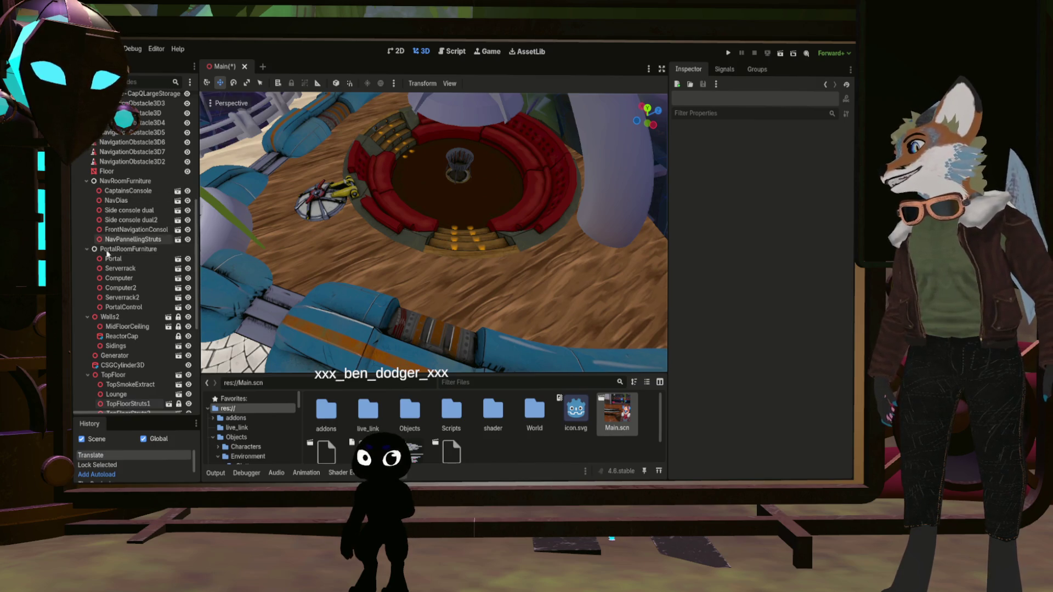
{"action": "scroll", "coordinate": [137, 252], "scroll_direction": "down", "scroll_amount": 5}
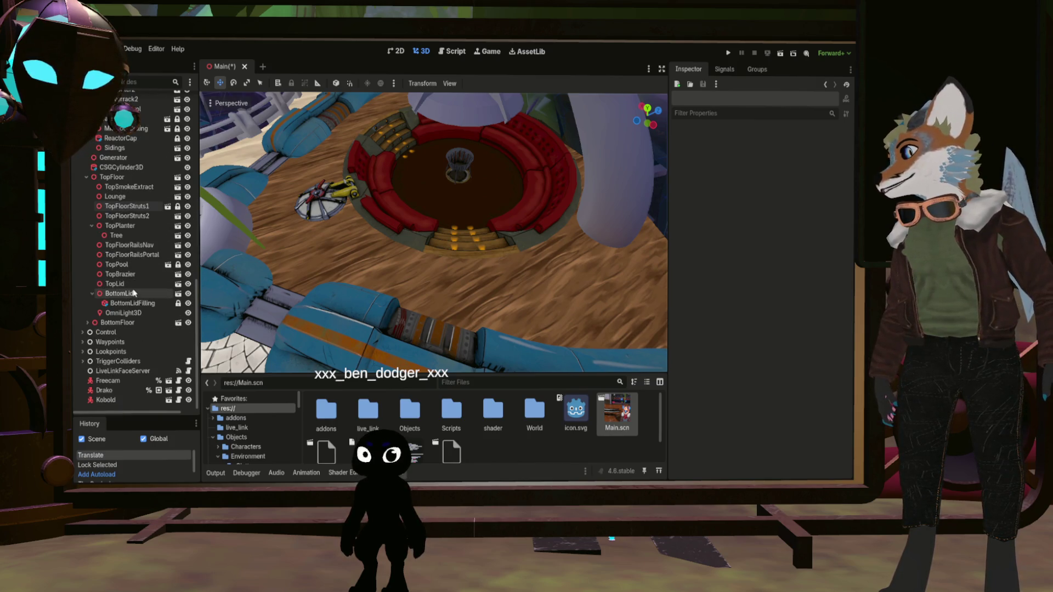
{"action": "scroll", "coordinate": [131, 257], "scroll_direction": "up", "scroll_amount": 6}
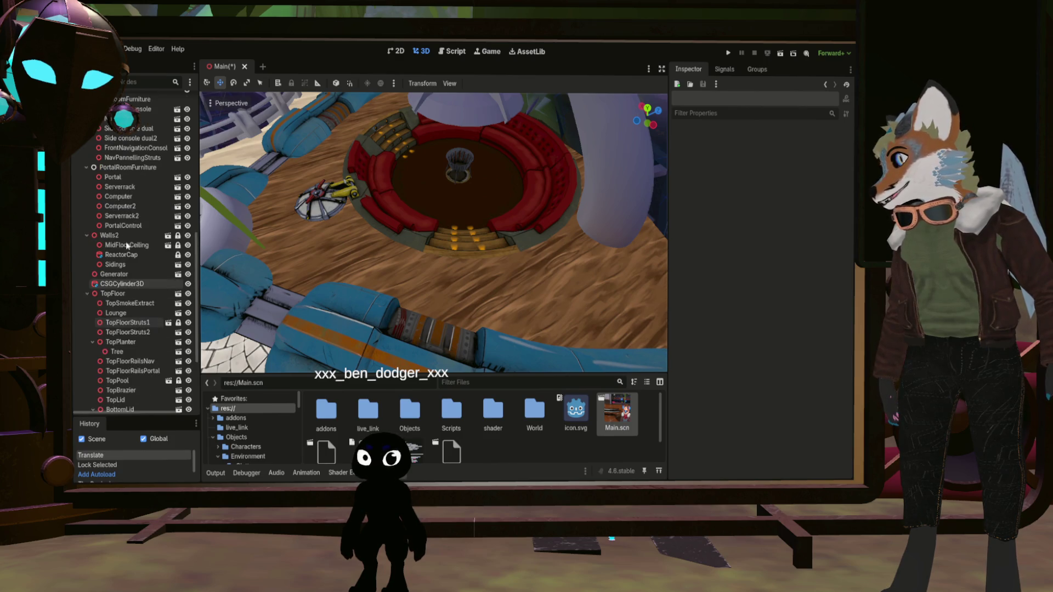
{"action": "scroll", "coordinate": [125, 228], "scroll_direction": "up", "scroll_amount": 4}
{"action": "left_click", "coordinate": [126, 361]}
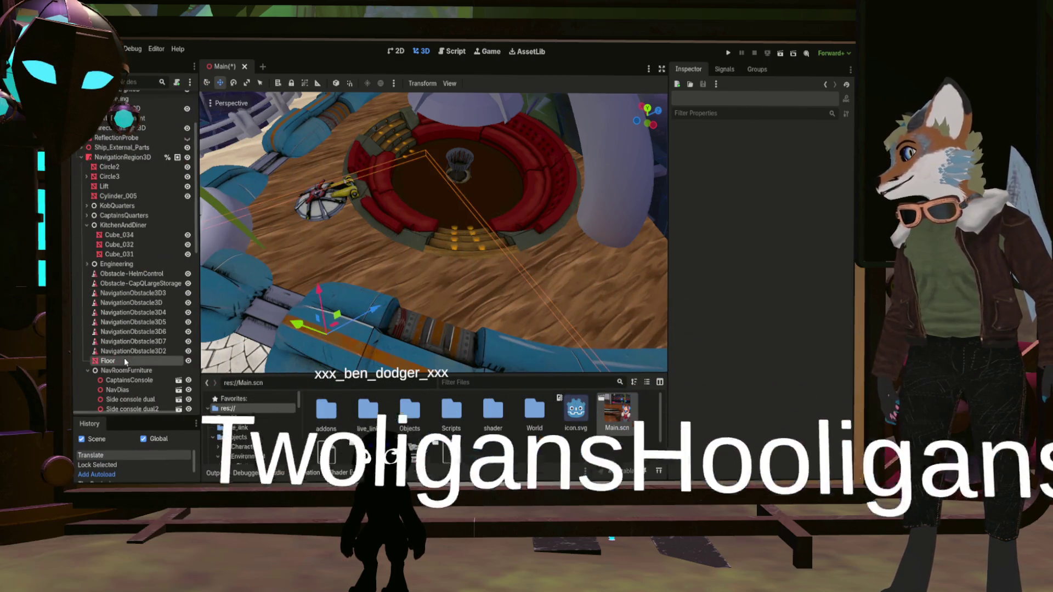
{"action": "scroll", "coordinate": [126, 361], "scroll_direction": "down", "scroll_amount": 7}
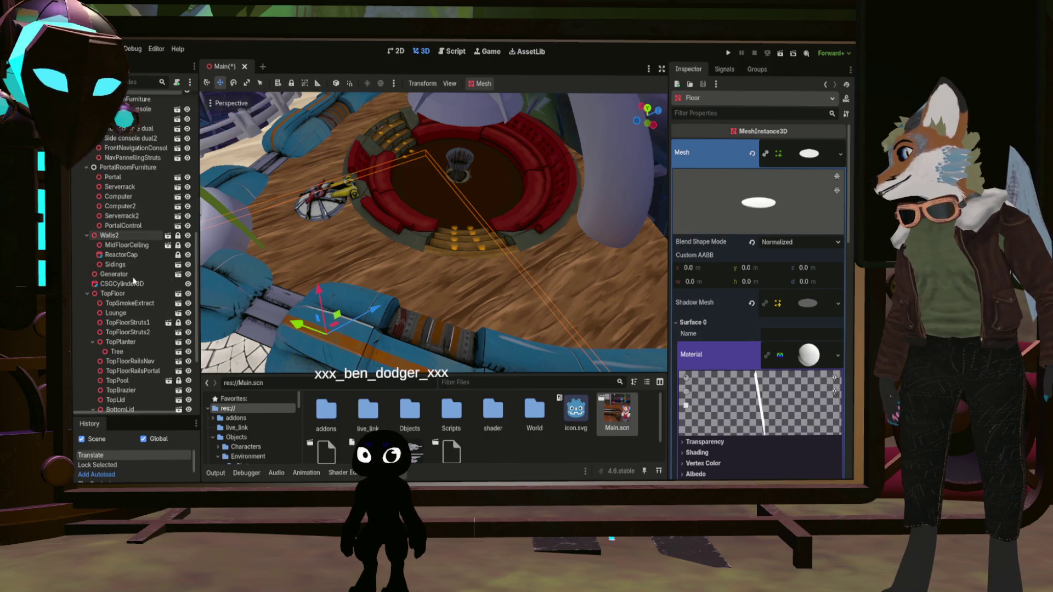
{"action": "left_click", "coordinate": [117, 166]}
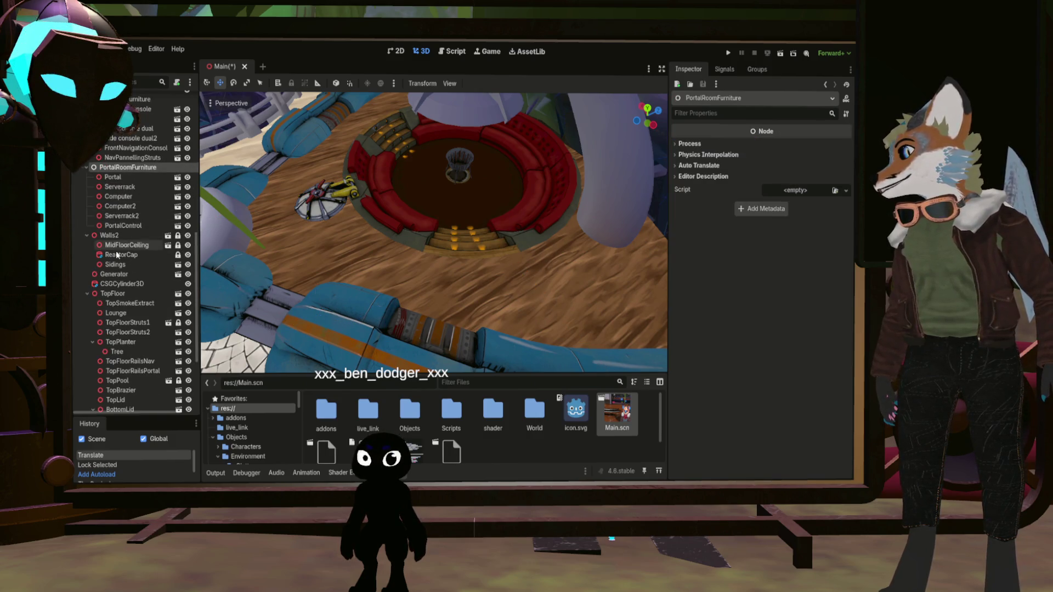
{"action": "left_click", "coordinate": [115, 294]}
{"action": "double_click", "coordinate": [167, 293]}
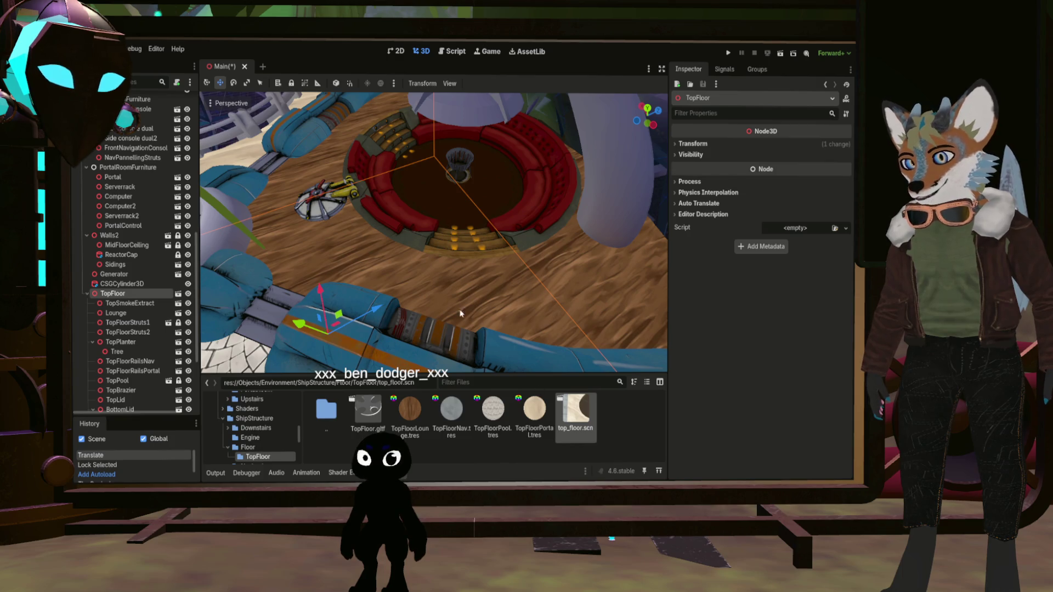
{"action": "scroll", "coordinate": [459, 291], "scroll_direction": "down", "scroll_amount": 3}
{"action": "mouse_move", "coordinate": [459, 291]}
{"action": "middle_mouse_down"}
{"action": "mouse_move", "coordinate": [499, 302]}
{"action": "mouse_move", "coordinate": [469, 277]}
{"action": "mouse_move", "coordinate": [466, 301]}
{"action": "mouse_move", "coordinate": [445, 294]}
{"action": "mouse_move", "coordinate": [397, 262]}
{"action": "mouse_move", "coordinate": [446, 289]}
{"action": "middle_mouse_up"}
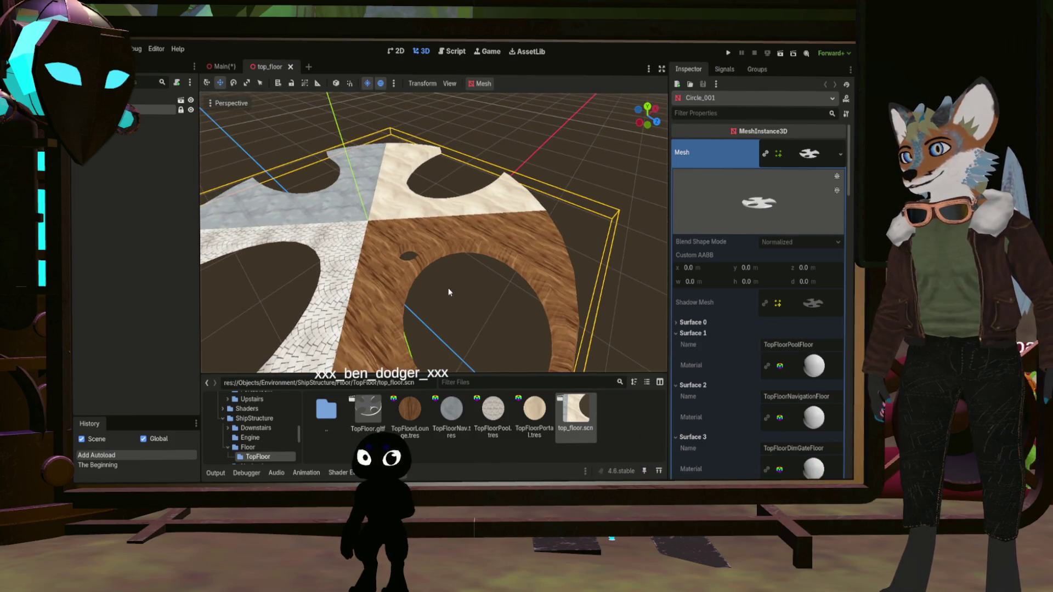
- Set the TopFloorLounge material's albedo texture to TopFloorLoungeFloor_BaseColour
{"action": "double_click", "coordinate": [328, 416]}
{"action": "double_click", "coordinate": [366, 411]}
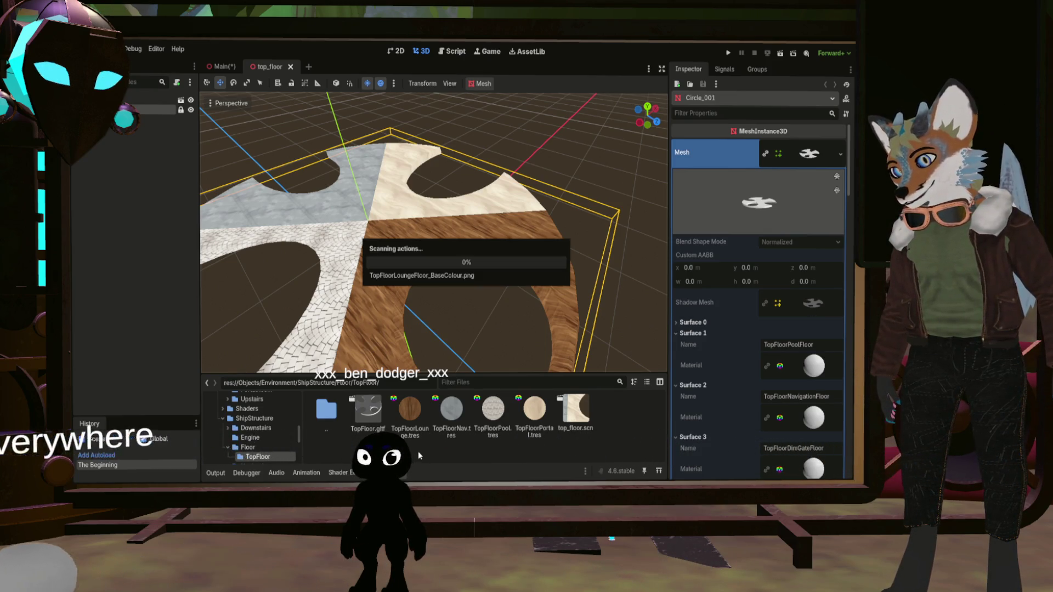
{"action": "left_click", "coordinate": [417, 412]}
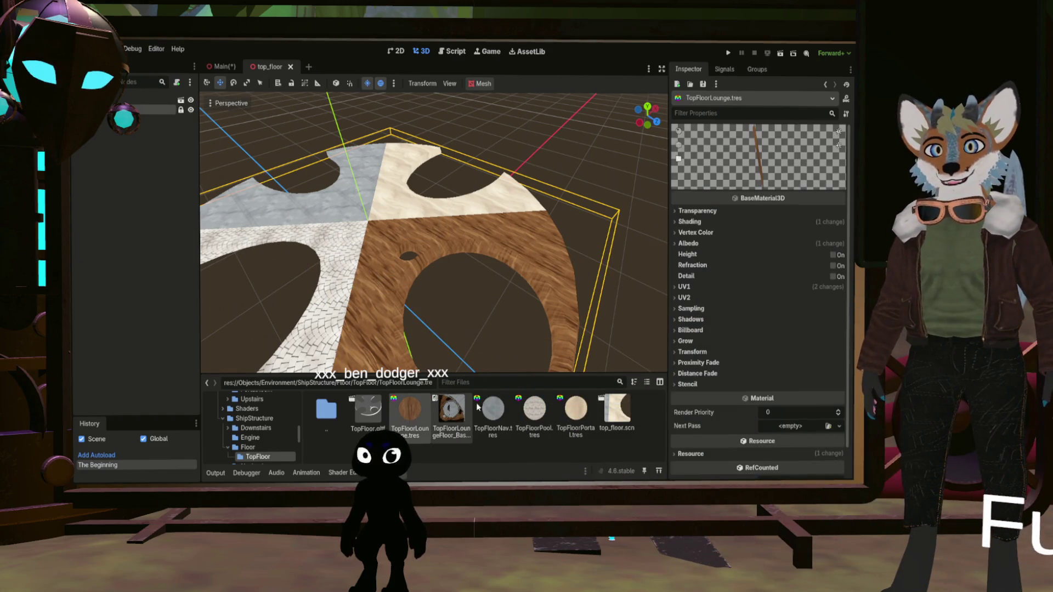
{"action": "left_click", "coordinate": [689, 243]}
{"action": "left_click_drag", "start_coordinate": [454, 435], "coordinate": [809, 278]}
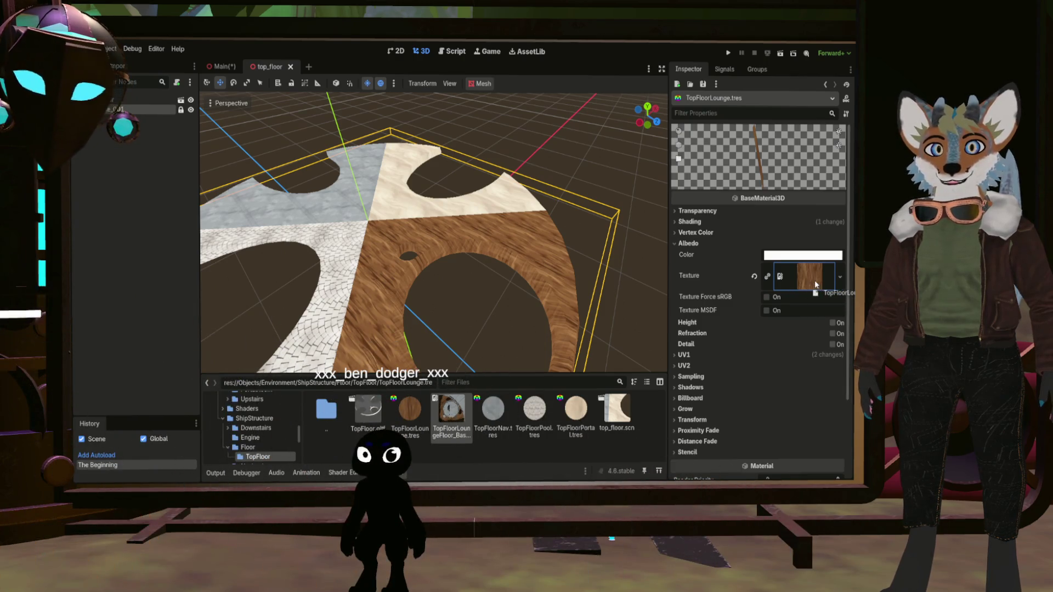
{"action": "left_click_drag", "start_coordinate": [816, 287], "coordinate": [812, 279]}
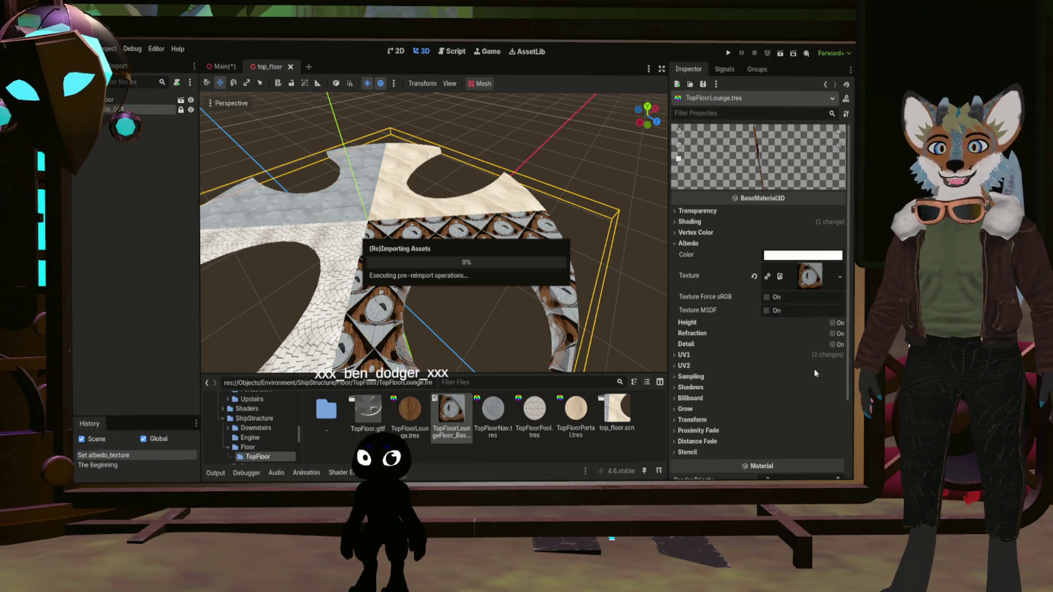
- Reset UV1 scale to 1.0, turn off triplanar mapping, and save the top_floor scene
{"action": "left_click", "coordinate": [677, 355]}
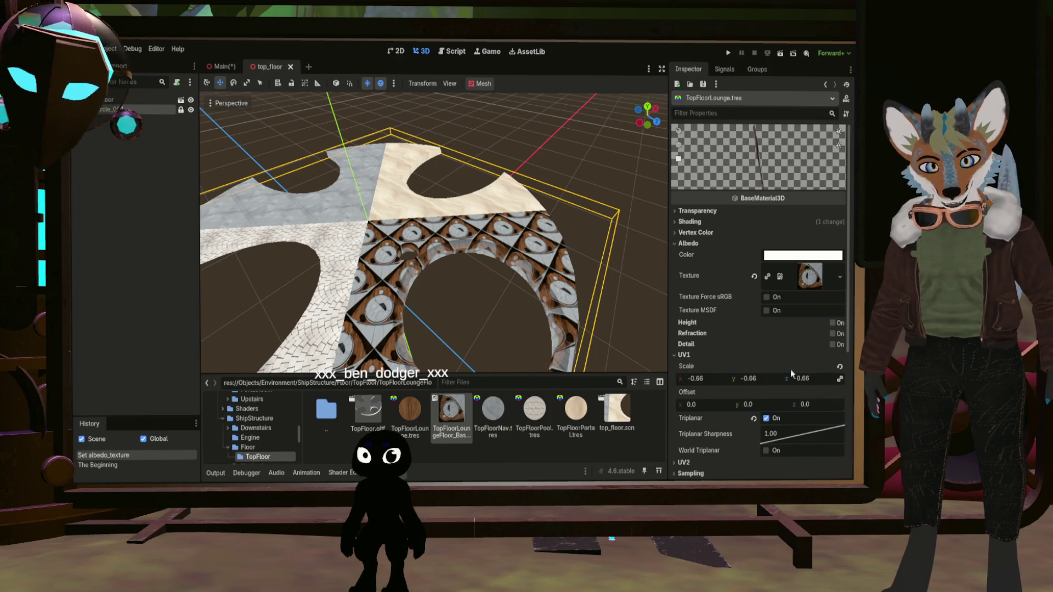
{"action": "left_click", "coordinate": [843, 368]}
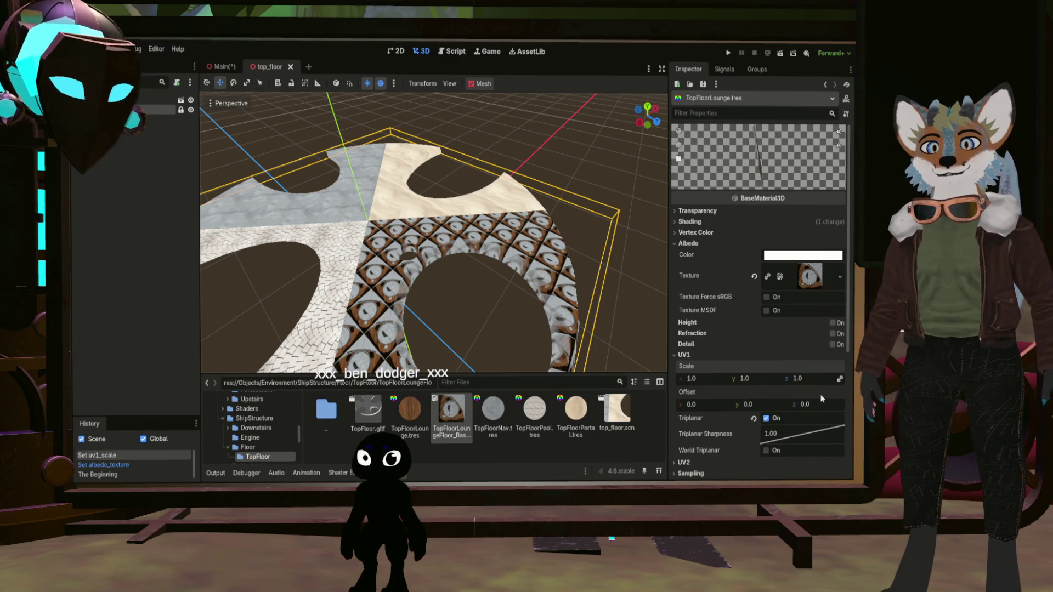
{"action": "left_click", "coordinate": [766, 419]}
{"action": "scroll", "coordinate": [511, 331], "scroll_direction": "down", "scroll_amount": 5}
{"action": "scroll", "coordinate": [511, 331], "scroll_direction": "up", "scroll_amount": 5}
{"action": "left_click_drag", "start_coordinate": [511, 330], "coordinate": [486, 341]}
{"action": "mouse_move", "coordinate": [481, 327]}
{"action": "middle_mouse_down"}
{"action": "mouse_move", "coordinate": [433, 305]}
{"action": "mouse_move", "coordinate": [458, 303]}
{"action": "mouse_move", "coordinate": [426, 256]}
{"action": "middle_mouse_up"}
{"action": "key", "text": "ctrl+s"}
{"action": "left_click", "coordinate": [220, 67]}
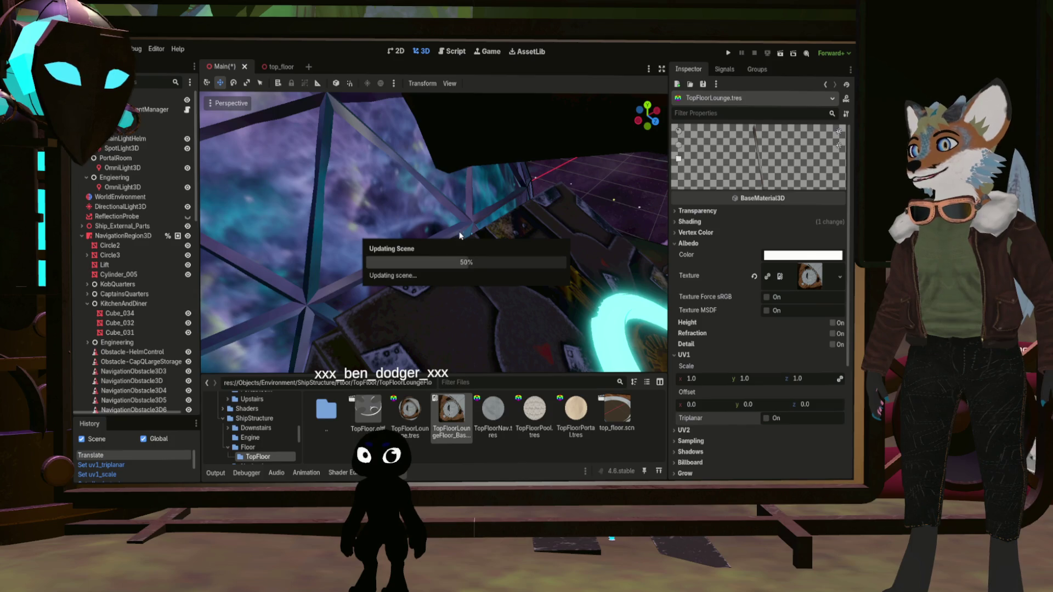
{"action": "right_click_drag", "start_coordinate": [494, 260], "coordinate": [394, 318]}
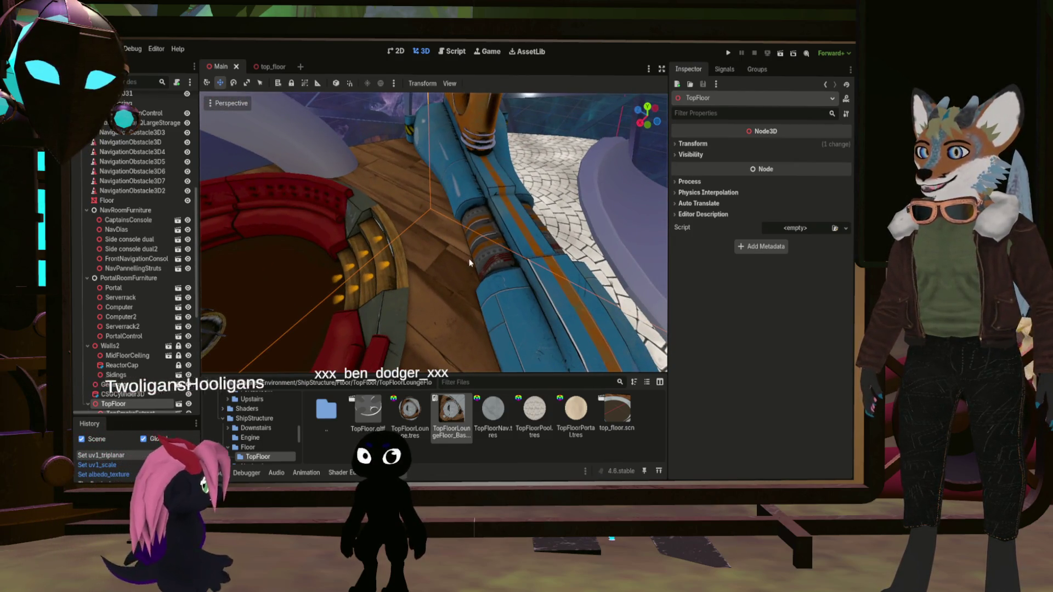
{"action": "right_click_drag", "start_coordinate": [481, 309], "coordinate": [464, 319]}
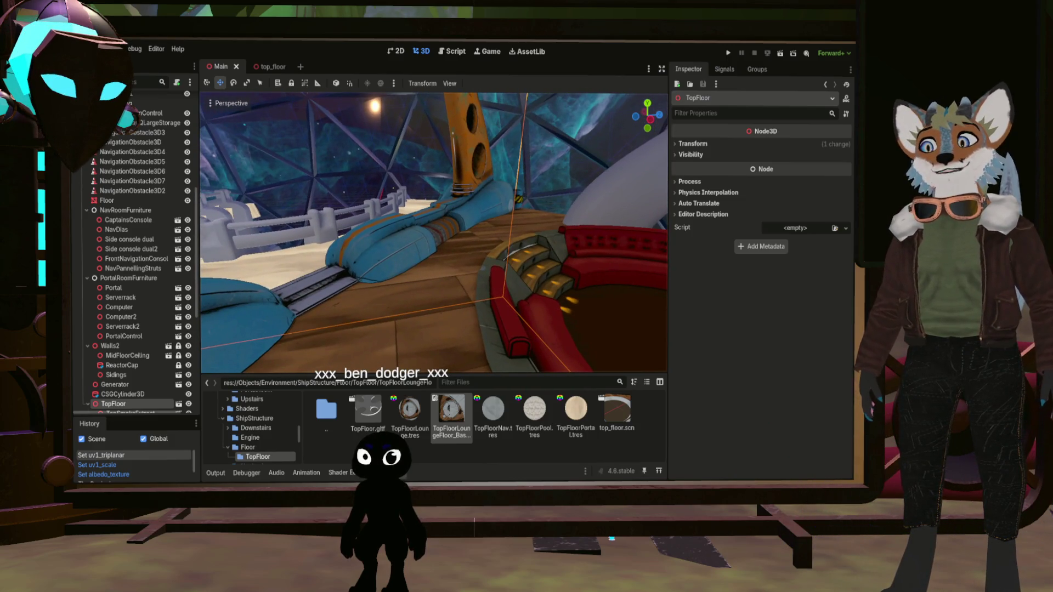
{"action": "right_click_drag", "start_coordinate": [464, 319], "coordinate": [342, 262]}
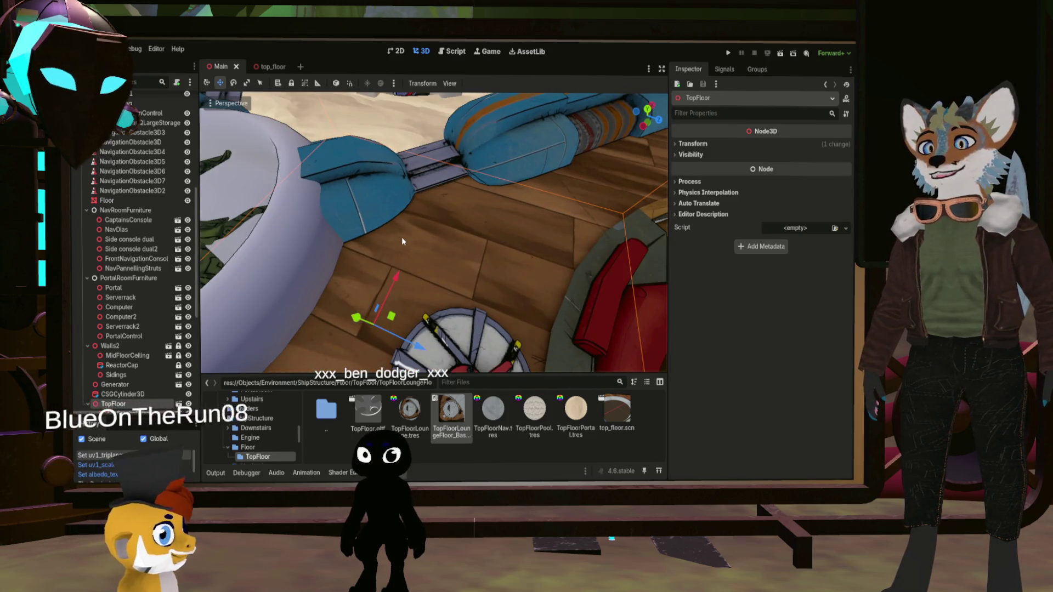
{"action": "right_click_drag", "start_coordinate": [420, 196], "coordinate": [420, 196]}
{"action": "right_click_drag", "start_coordinate": [558, 192], "coordinate": [558, 192]}
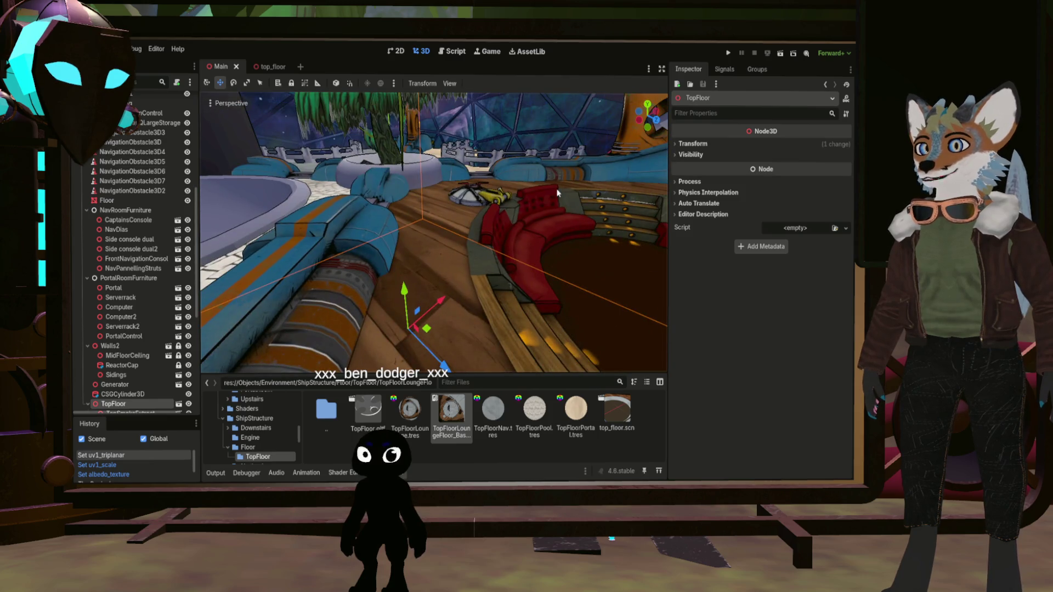
{"action": "left_click", "coordinate": [534, 135]}
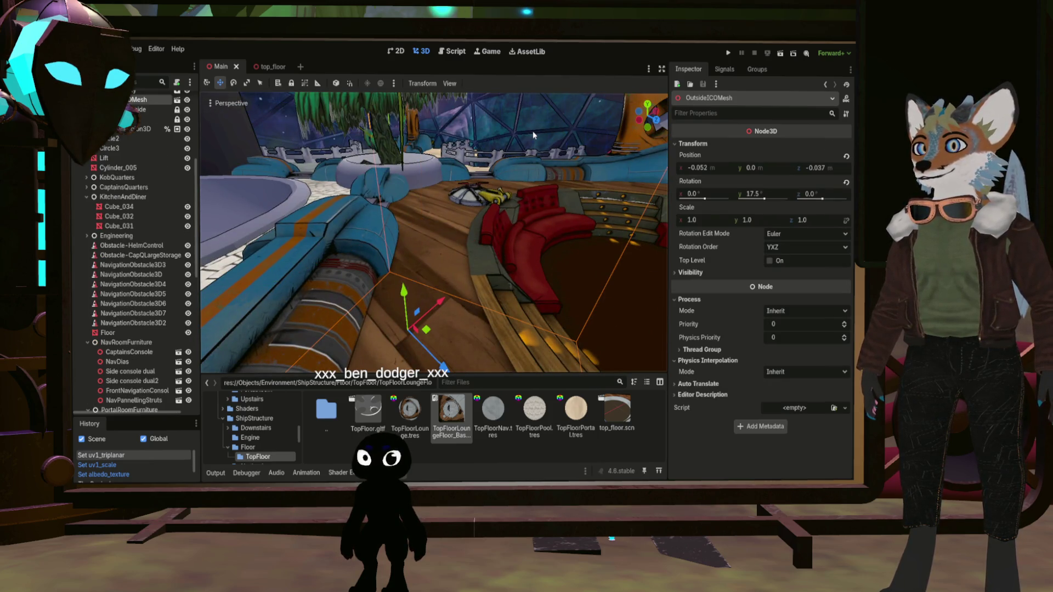
{"action": "key", "text": "Escape"}
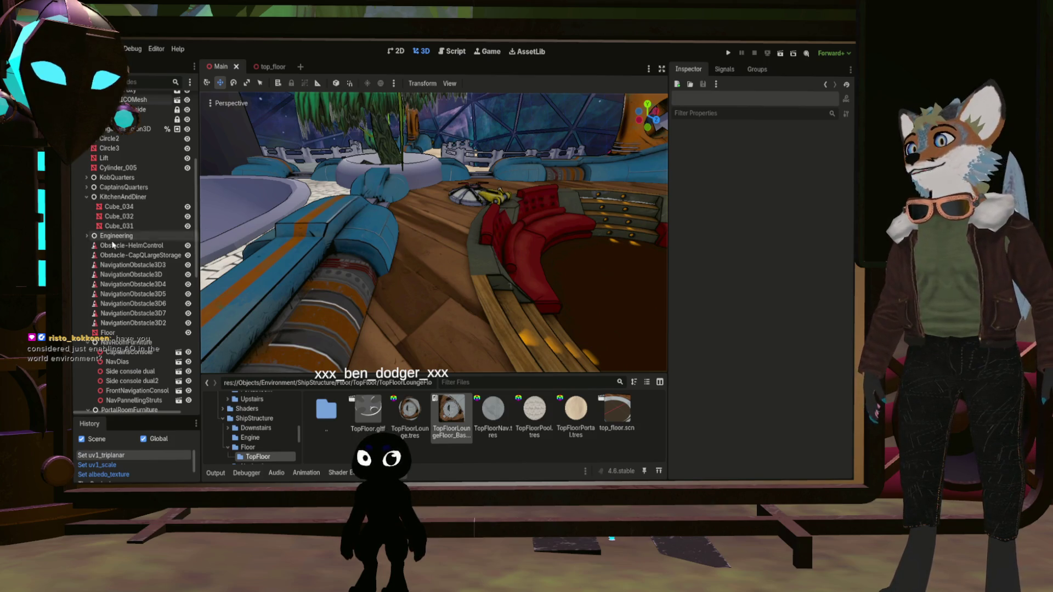
- Select WorldEnvironment and expand its Ambient Light section in the Inspector
{"action": "scroll", "coordinate": [133, 234], "scroll_direction": "up", "scroll_amount": 6}
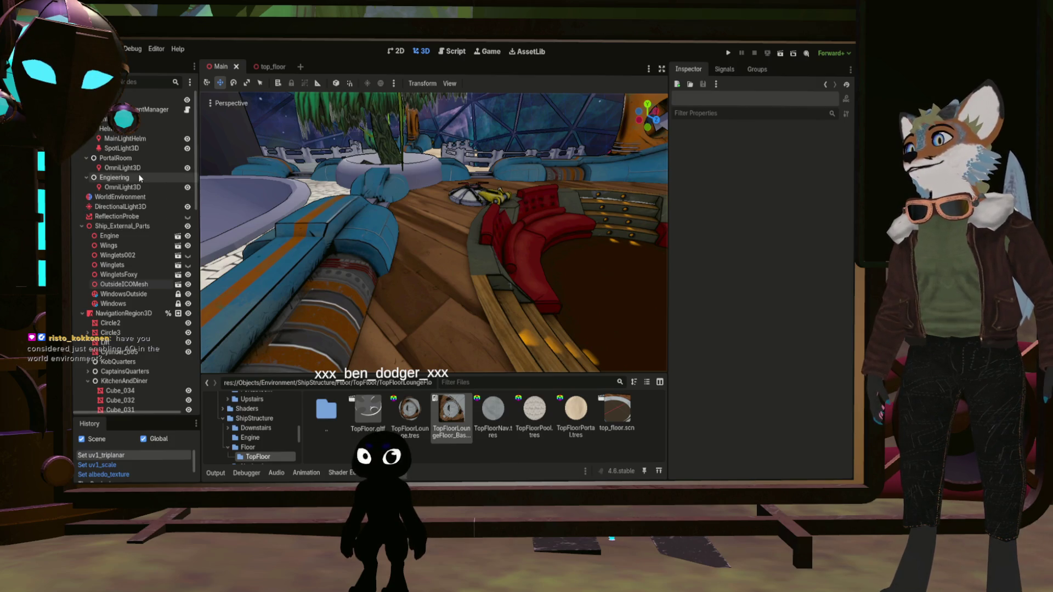
{"action": "left_click", "coordinate": [135, 197]}
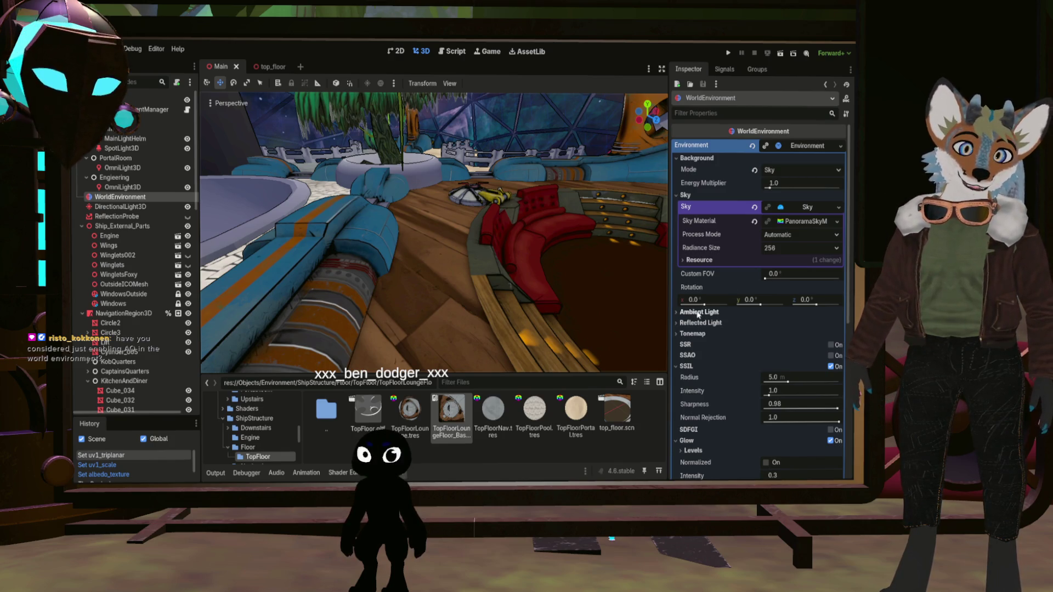
{"action": "scroll", "coordinate": [731, 337], "scroll_direction": "down", "scroll_amount": 2}
{"action": "scroll", "coordinate": [713, 340], "scroll_direction": "down", "scroll_amount": 5}
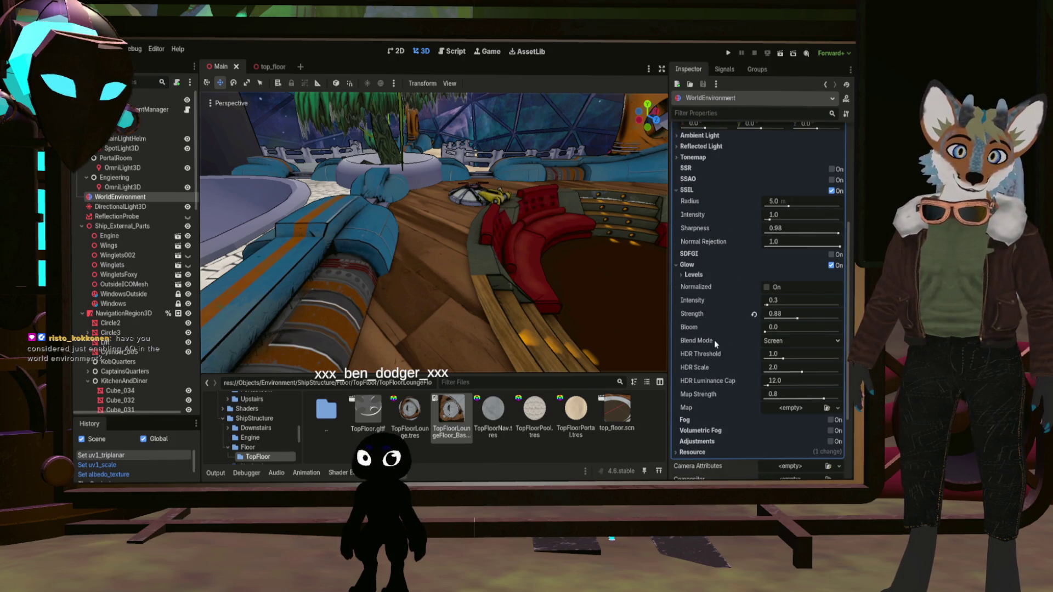
{"action": "scroll", "coordinate": [729, 327], "scroll_direction": "up", "scroll_amount": 2}
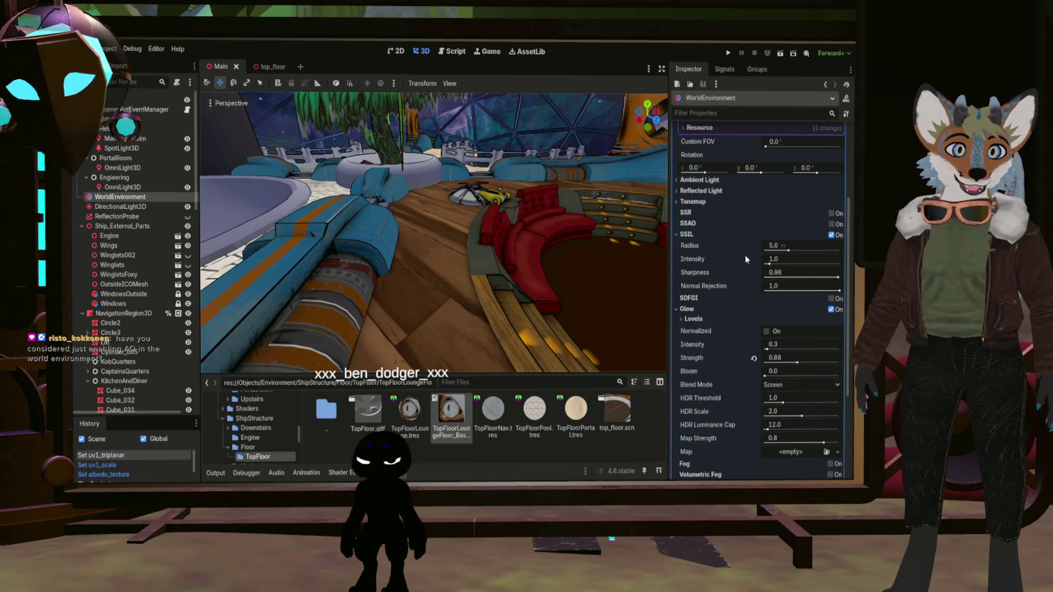
{"action": "scroll", "coordinate": [745, 253], "scroll_direction": "up", "scroll_amount": 2}
{"action": "scroll", "coordinate": [746, 250], "scroll_direction": "up", "scroll_amount": 4}
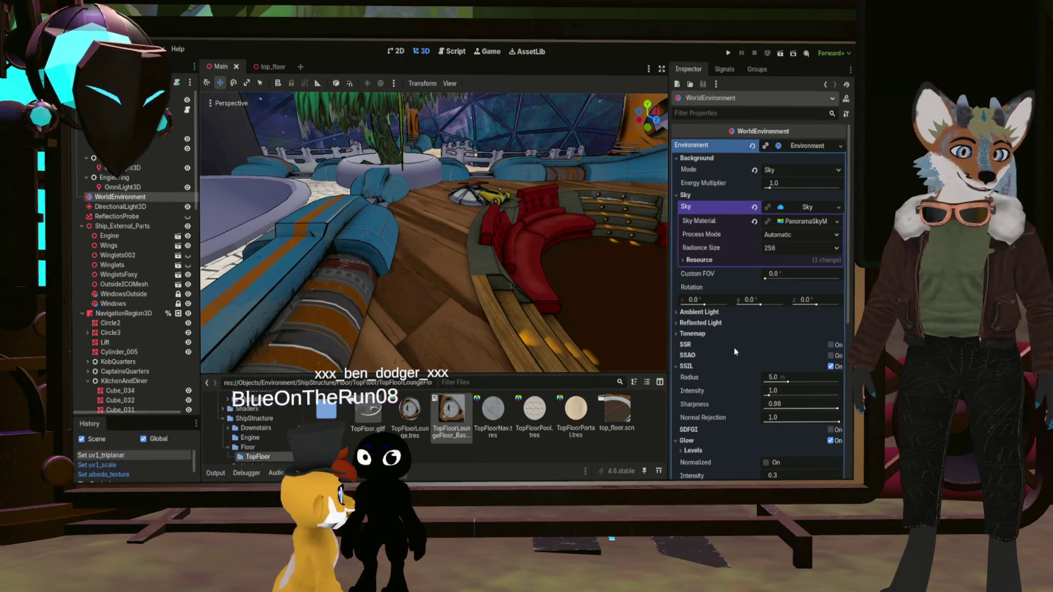
{"action": "scroll", "coordinate": [734, 347], "scroll_direction": "down", "scroll_amount": 2}
{"action": "scroll", "coordinate": [734, 349], "scroll_direction": "up", "scroll_amount": 2}
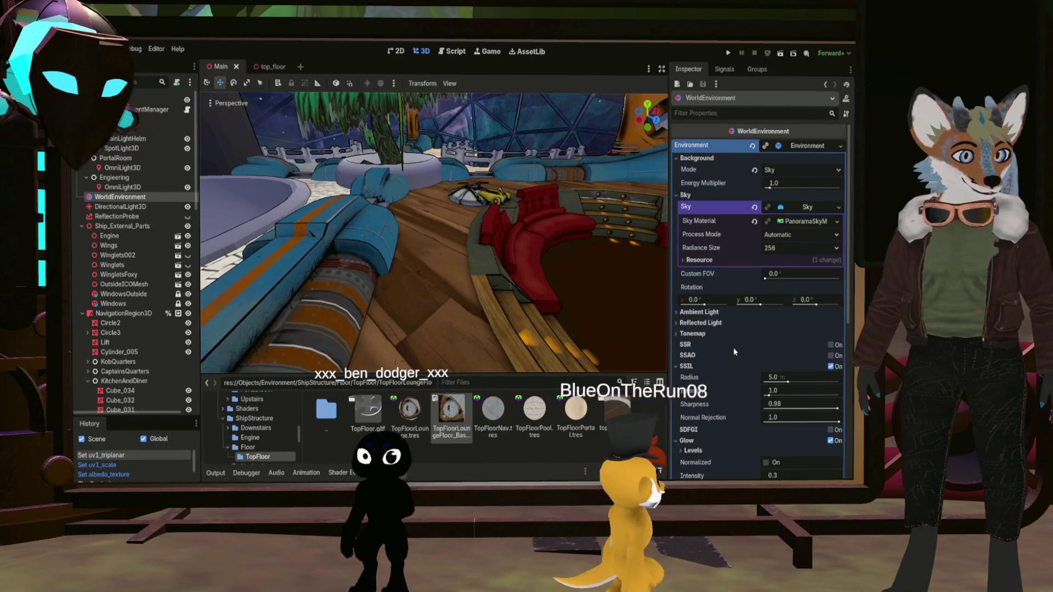
{"action": "scroll", "coordinate": [733, 347], "scroll_direction": "down", "scroll_amount": 4}
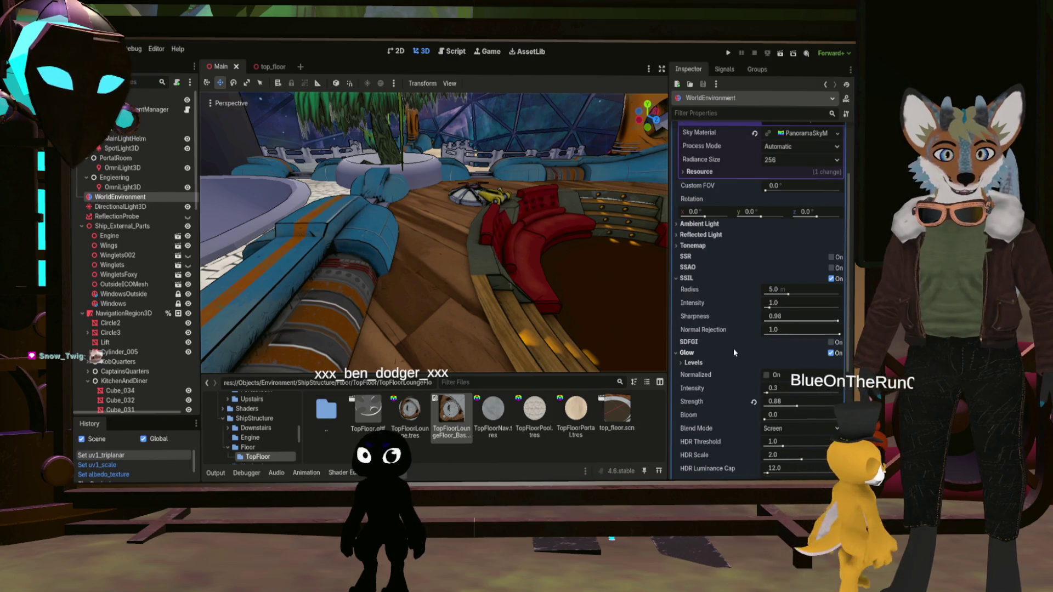
{"action": "scroll", "coordinate": [767, 365], "scroll_direction": "down", "scroll_amount": 4}
{"action": "scroll", "coordinate": [750, 372], "scroll_direction": "down", "scroll_amount": 2}
{"action": "scroll", "coordinate": [748, 366], "scroll_direction": "up", "scroll_amount": 6}
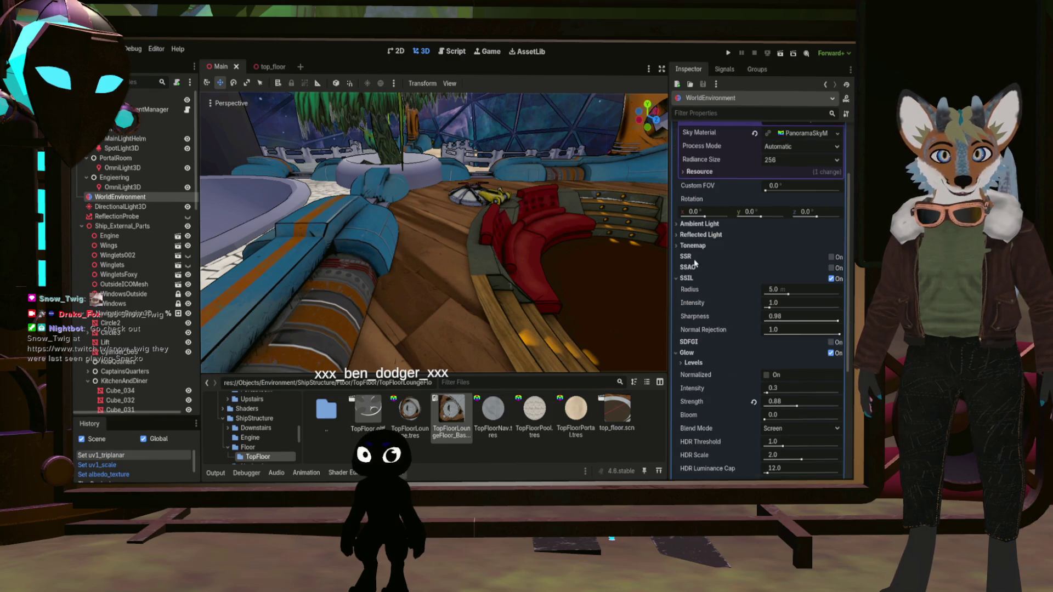
{"action": "left_click", "coordinate": [677, 223]}
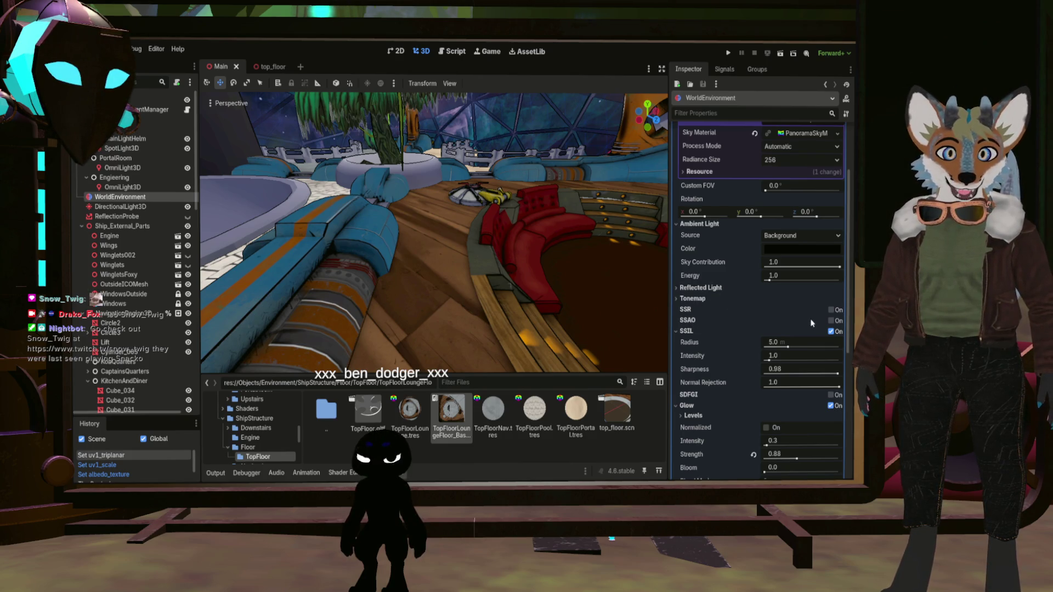
- Enable SSAO and trial intensity 0.0 and radius 0.01, undoing each change
{"action": "left_click", "coordinate": [831, 321]}
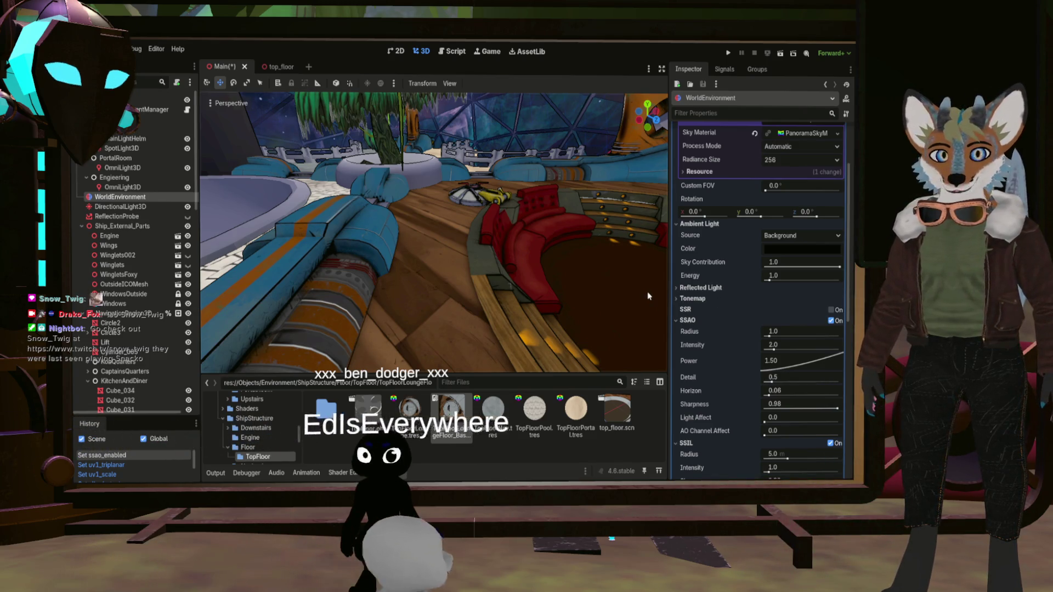
{"action": "left_click", "coordinate": [832, 321]}
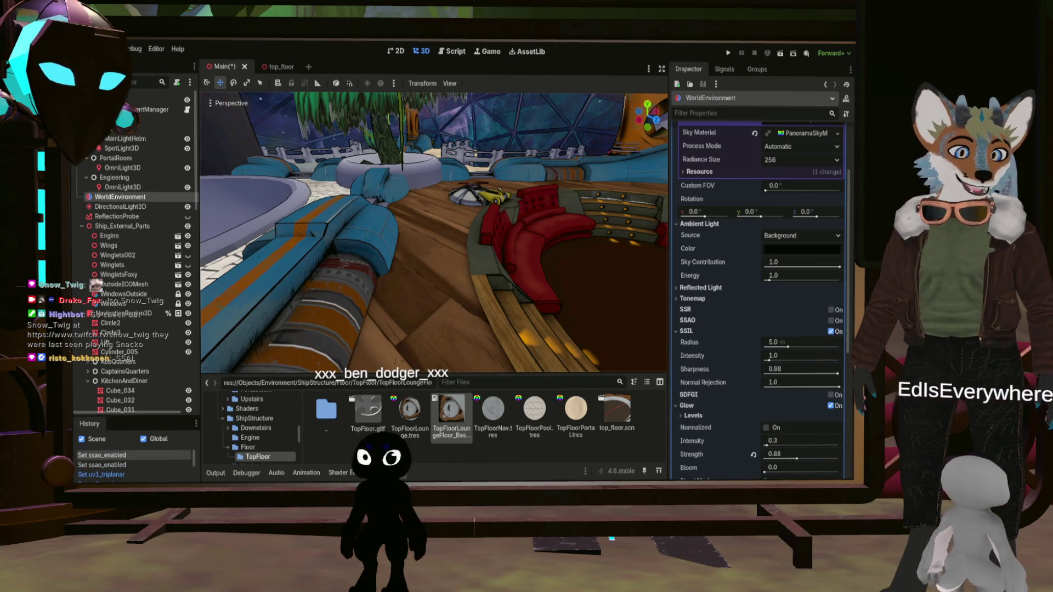
{"action": "left_click", "coordinate": [831, 321]}
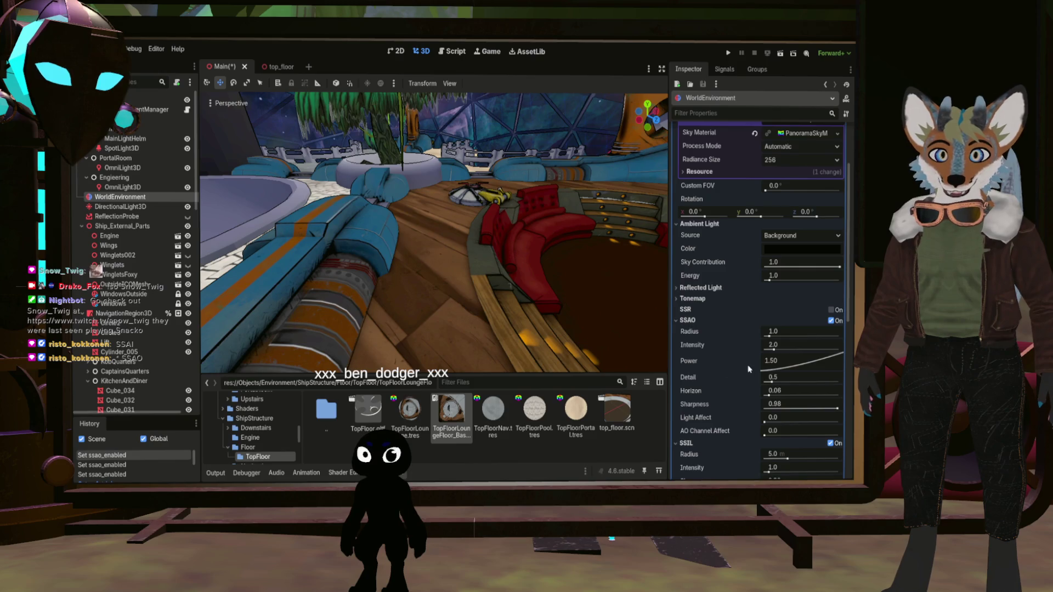
{"action": "left_click_drag", "start_coordinate": [774, 351], "coordinate": [732, 349]}
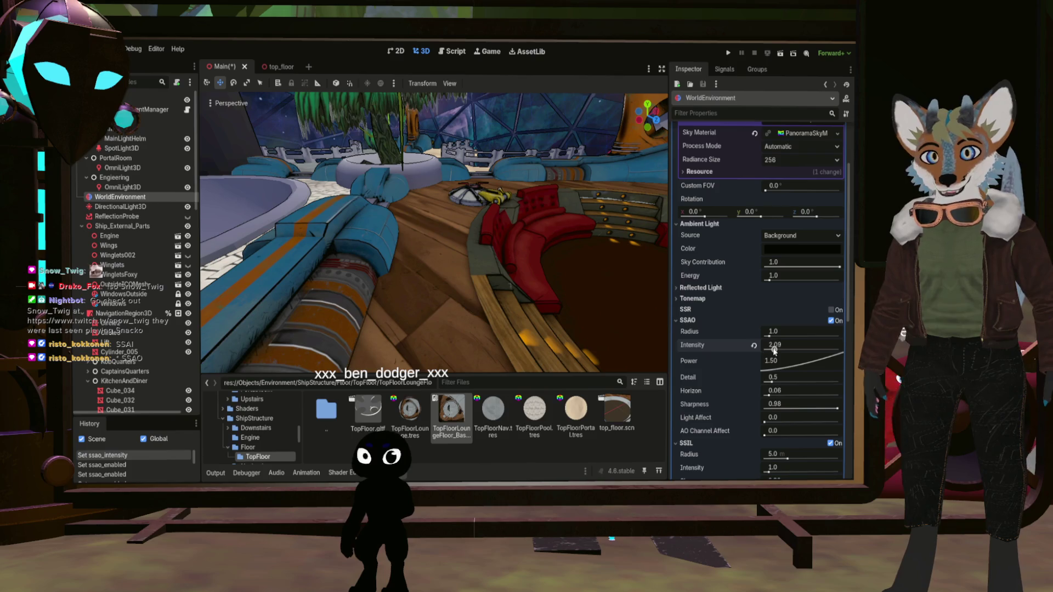
{"action": "key", "text": "ctrl+z"}
{"action": "left_click_drag", "start_coordinate": [769, 336], "coordinate": [727, 337]}
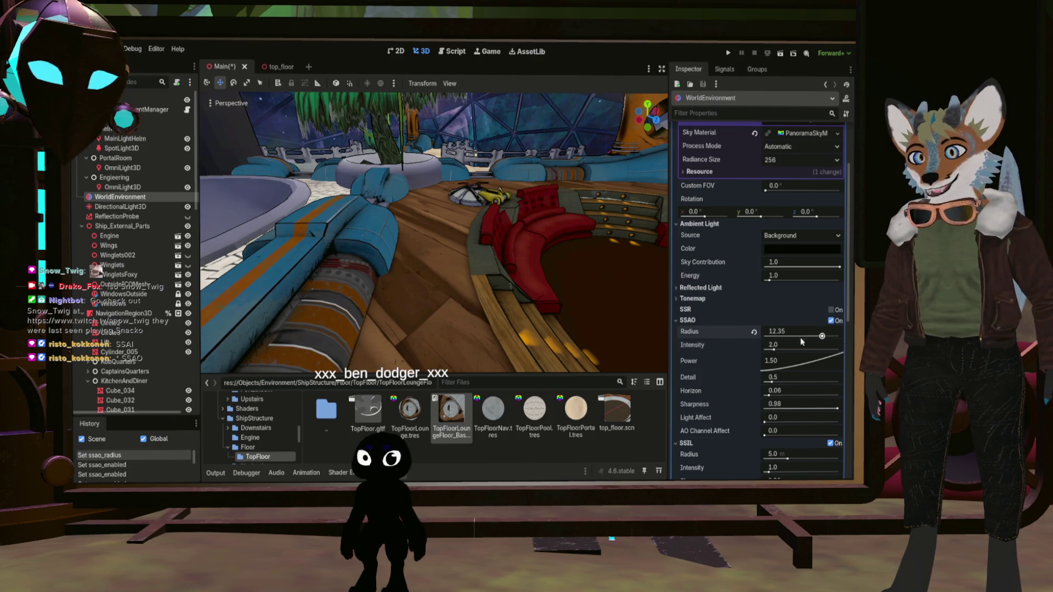
{"action": "key", "text": "ctrl+z"}
- Trial SSAO intensity above 2.0, undo it, leave SSAO disabled, and return to Substance Painter
{"action": "left_click_drag", "start_coordinate": [775, 350], "coordinate": [808, 350]}
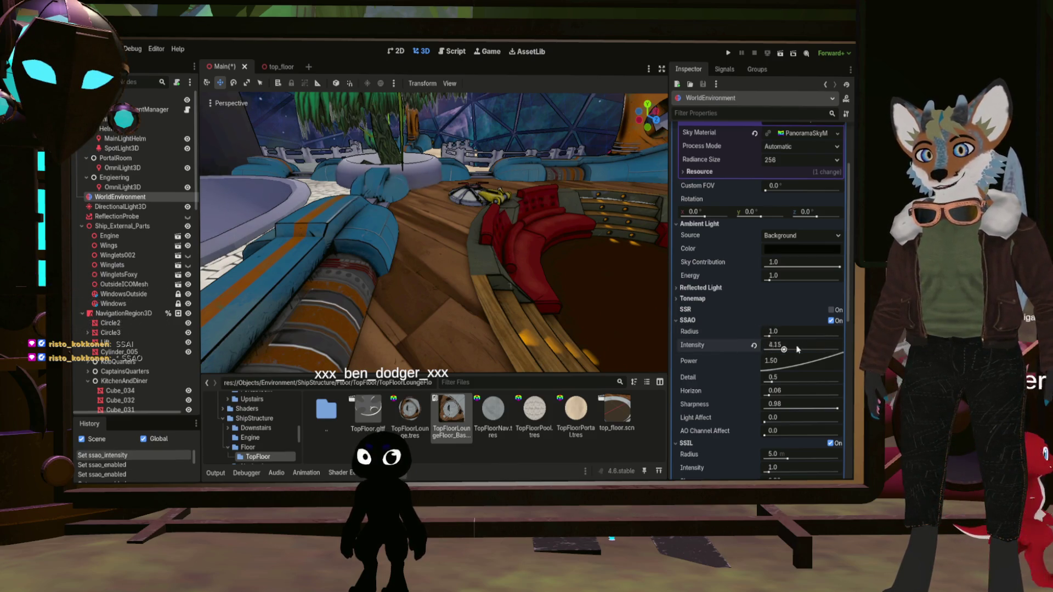
{"action": "key", "text": "ctrl+z"}
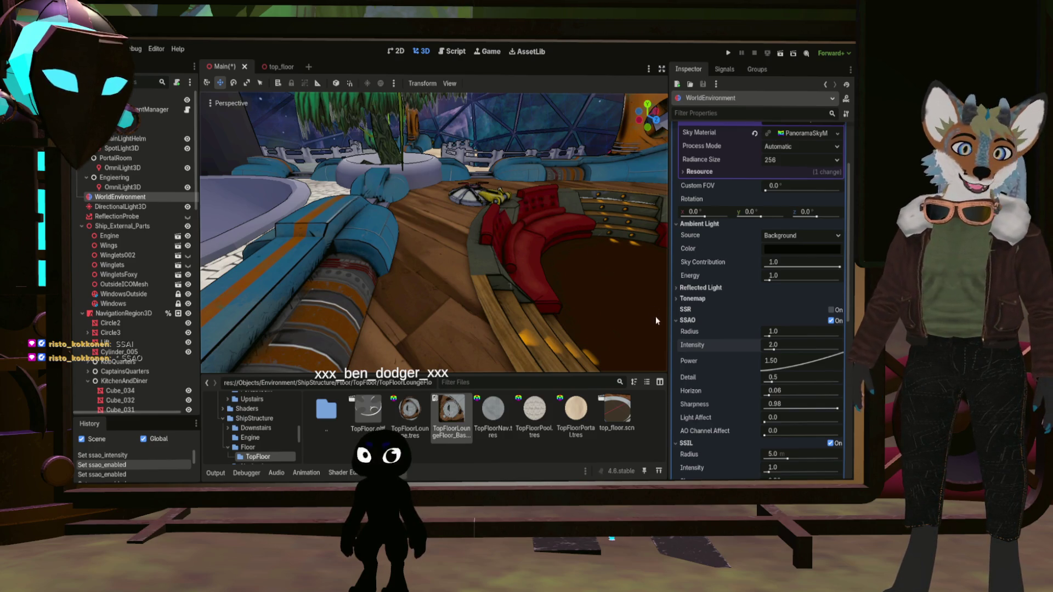
{"action": "left_click", "coordinate": [831, 321]}
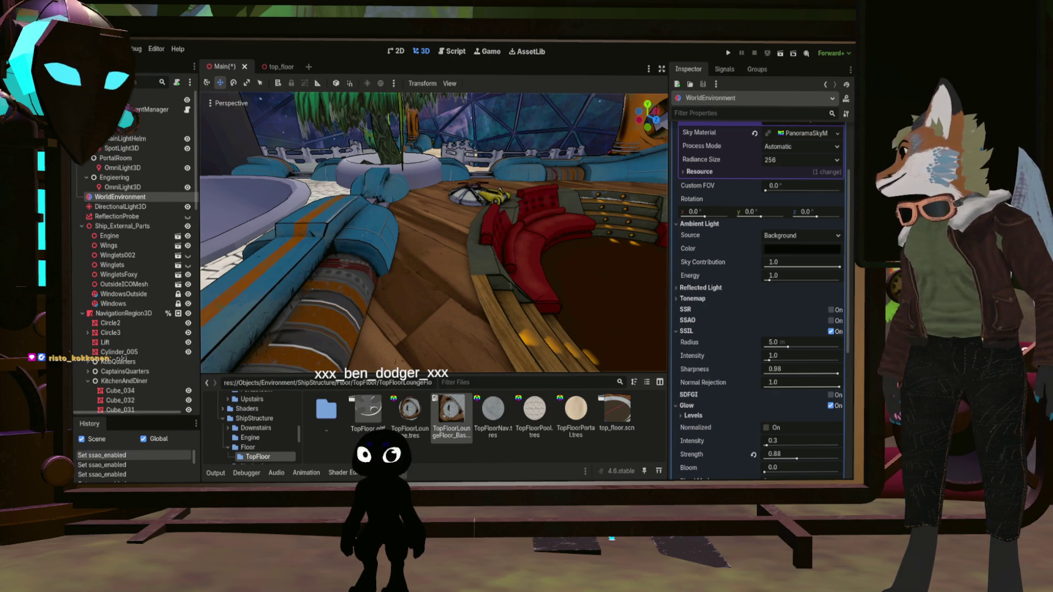
{"action": "key", "text": "alt+Tab"}
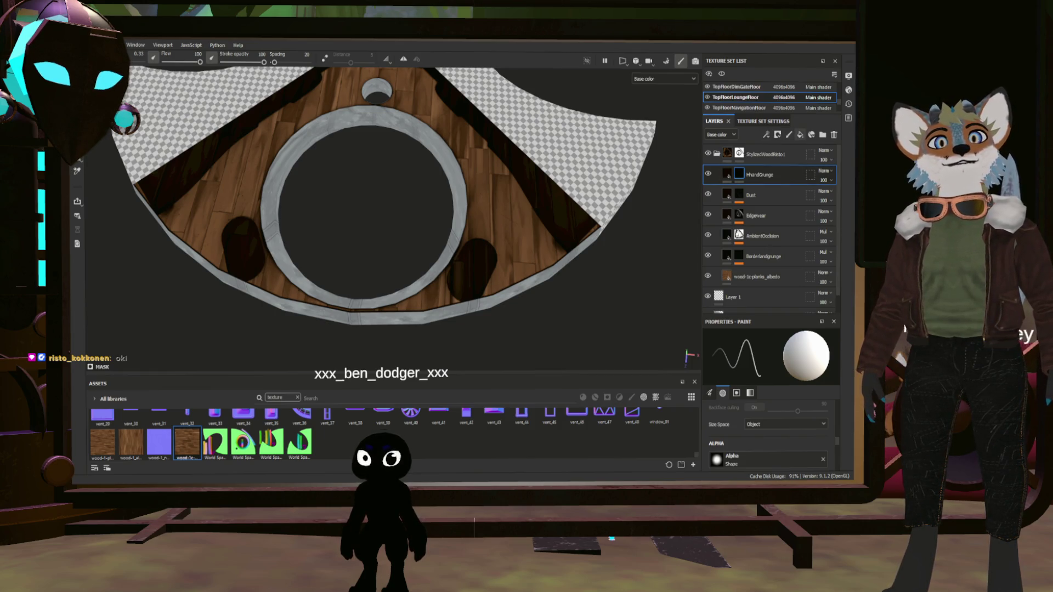
{"action": "left_click", "coordinate": [800, 135]}
- Copy the HhandGrunge layer, name the copy AOExtension, and give it a blank generator effect
{"action": "key", "text": "ctrl+z"}
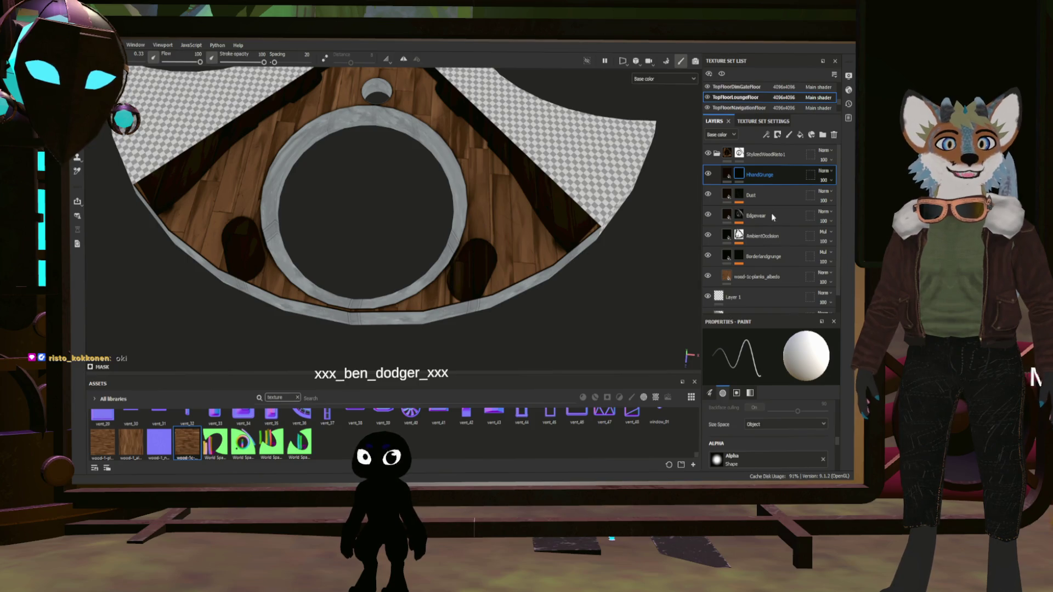
{"action": "key", "text": "ctrl+d"}
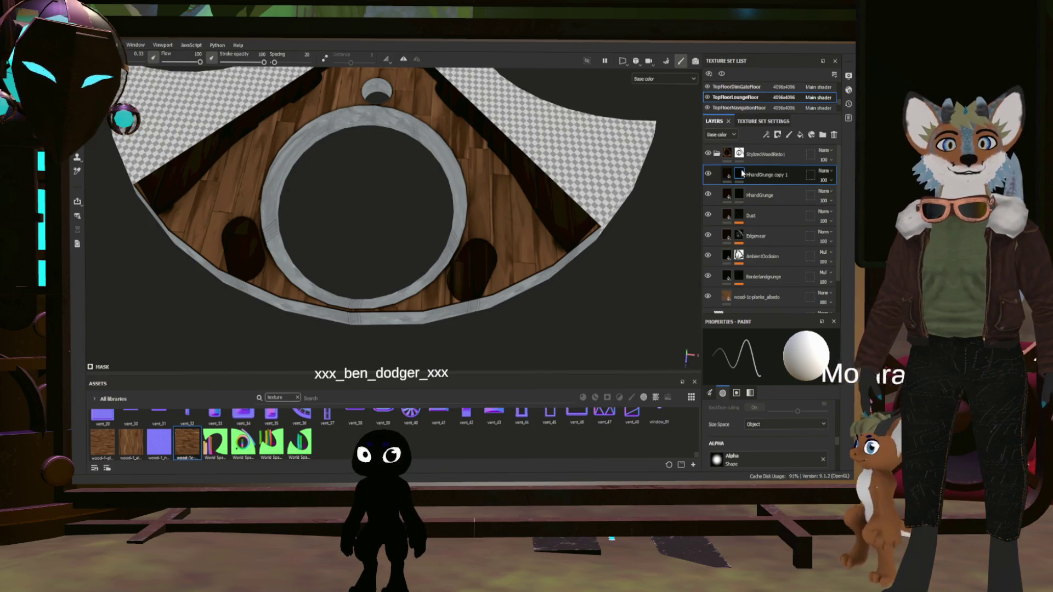
{"action": "double_click", "coordinate": [761, 175]}
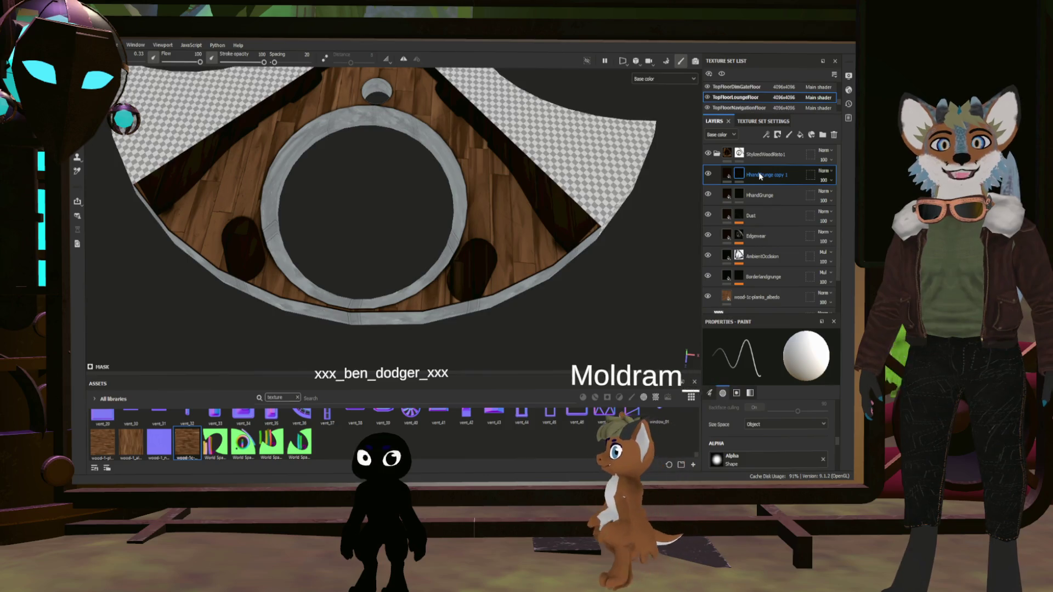
{"action": "type", "text": "AOExtension"}
{"action": "key", "text": "Return"}
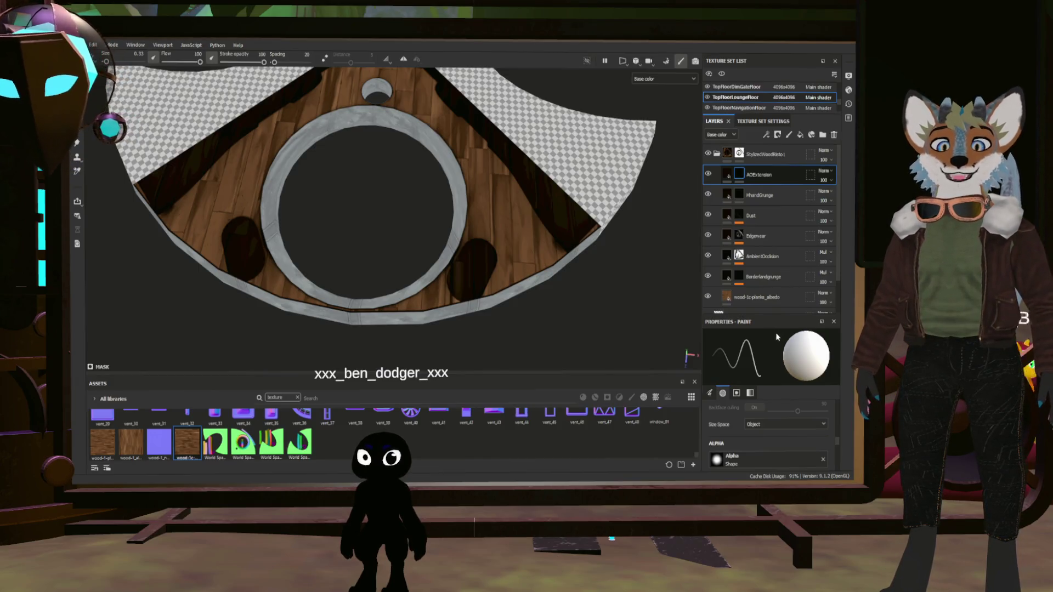
{"action": "left_click", "coordinate": [767, 135]}
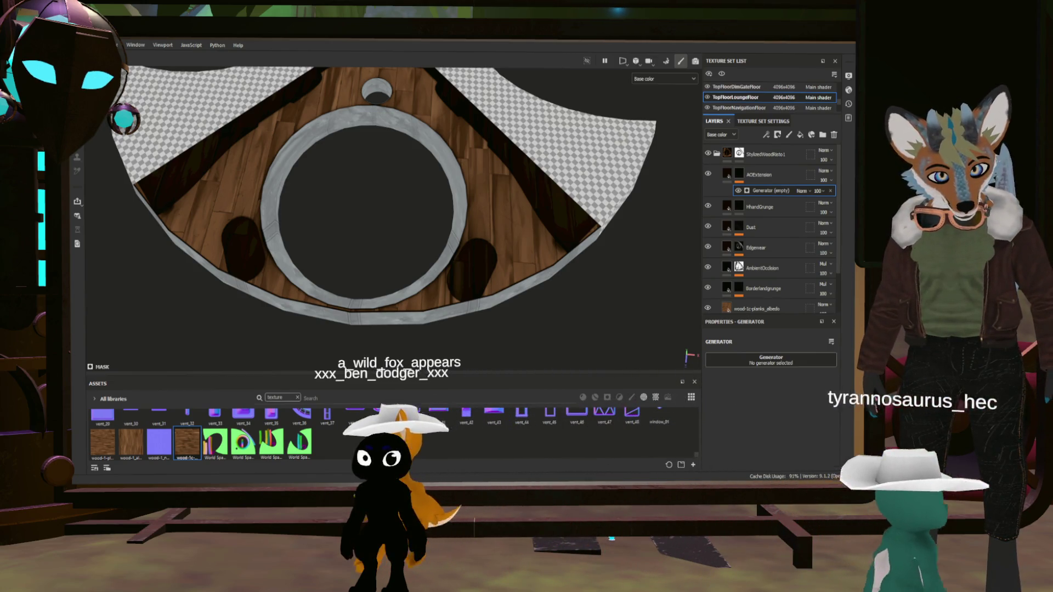
- Make the generator Ambient Occlusion, trial Global Blur around 11–14, and add a Levels effect to AOExtension
{"action": "left_click", "coordinate": [770, 360]}
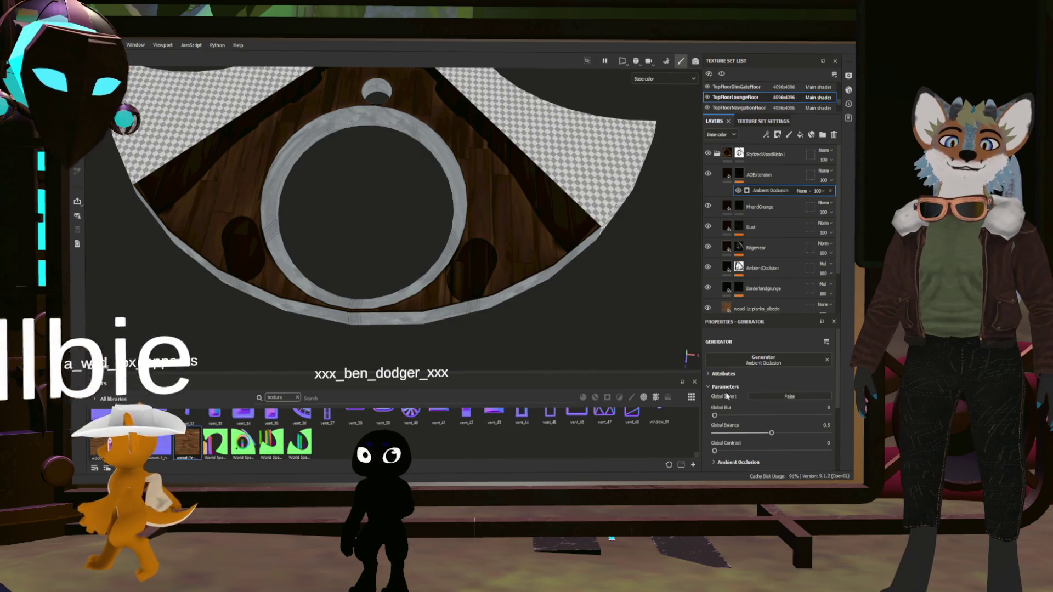
{"action": "left_click", "coordinate": [815, 415]}
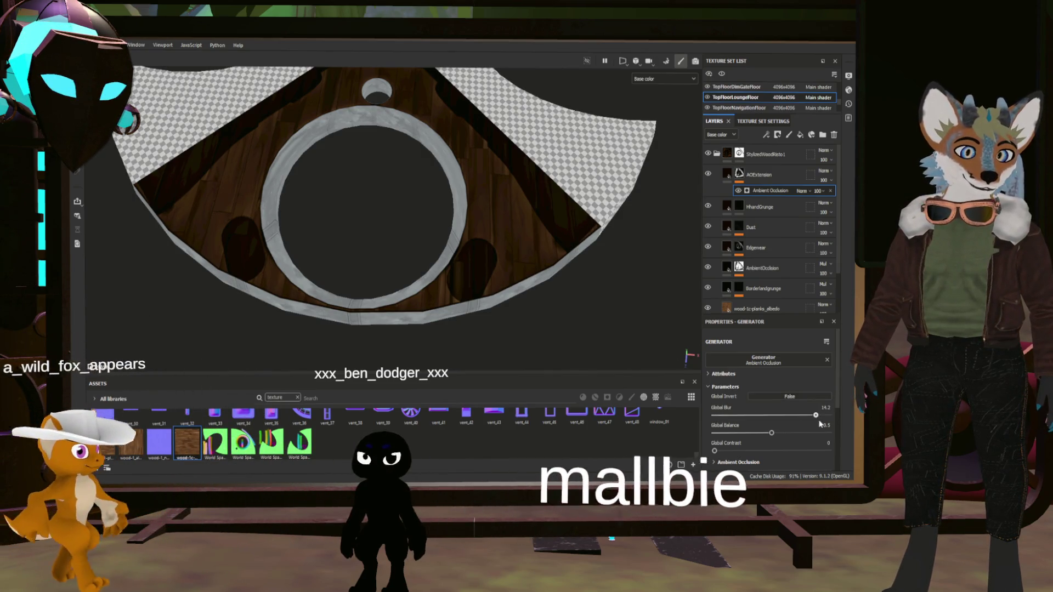
{"action": "left_click", "coordinate": [795, 415]}
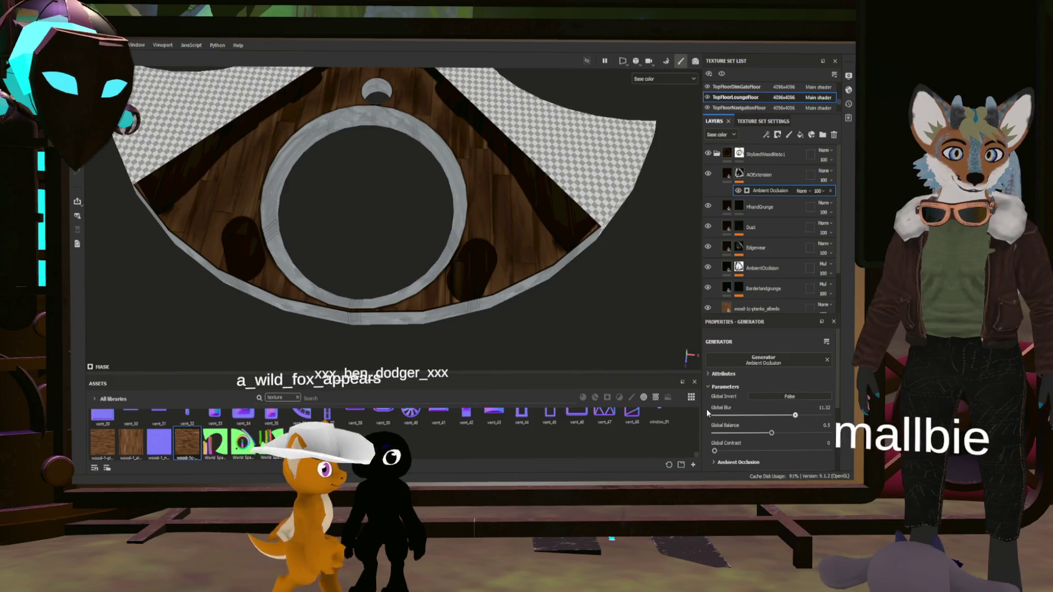
{"action": "left_click", "coordinate": [759, 173]}
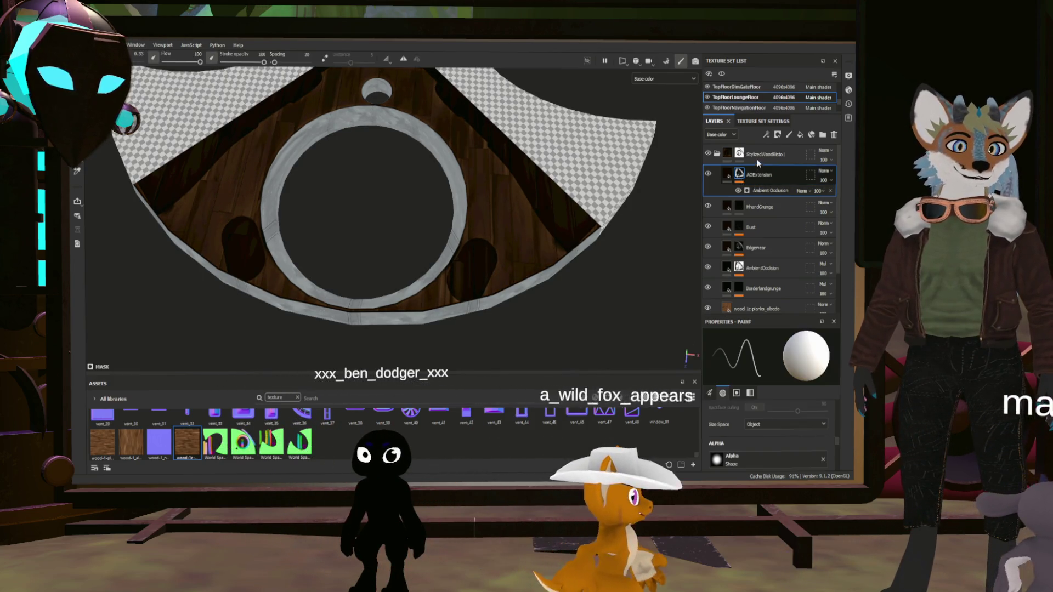
{"action": "left_click", "coordinate": [766, 135]}
{"action": "left_click", "coordinate": [782, 164]}
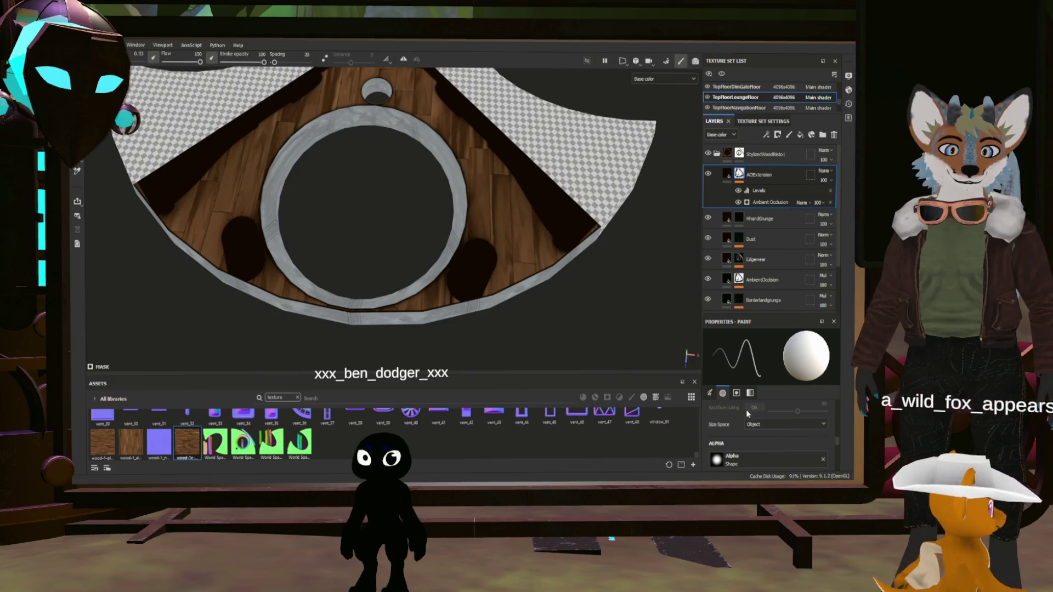
- Set the ambient occlusion generator's Global Blur to 6.76 and Global Balance to 0.42
{"action": "scroll", "coordinate": [752, 423], "scroll_direction": "up", "scroll_amount": 5}
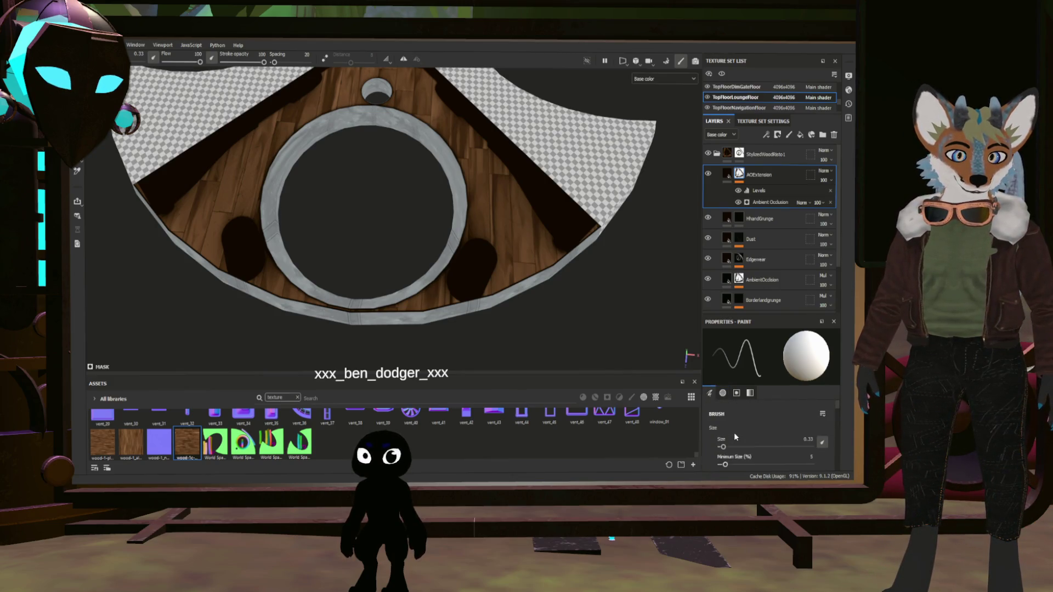
{"action": "left_click", "coordinate": [768, 203]}
{"action": "scroll", "coordinate": [759, 434], "scroll_direction": "down", "scroll_amount": 1}
{"action": "left_click_drag", "start_coordinate": [715, 388], "coordinate": [807, 389]}
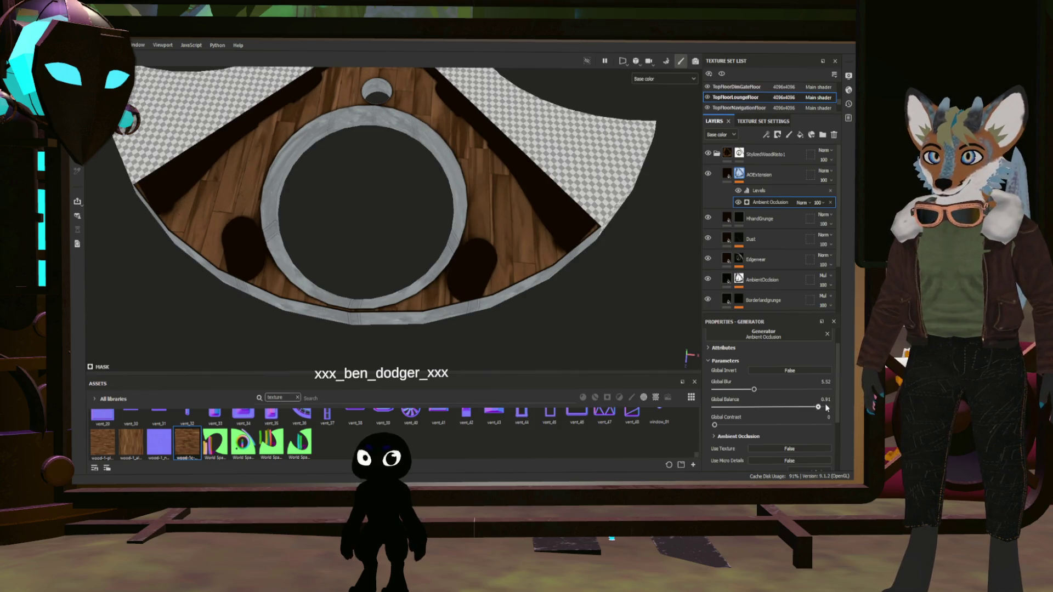
{"action": "mouse_move", "coordinate": [776, 407]}
{"action": "left_mouse_down"}
{"action": "mouse_move", "coordinate": [749, 408]}
{"action": "mouse_move", "coordinate": [780, 389]}
{"action": "mouse_move", "coordinate": [747, 392]}
{"action": "mouse_move", "coordinate": [766, 393]}
{"action": "left_mouse_up"}
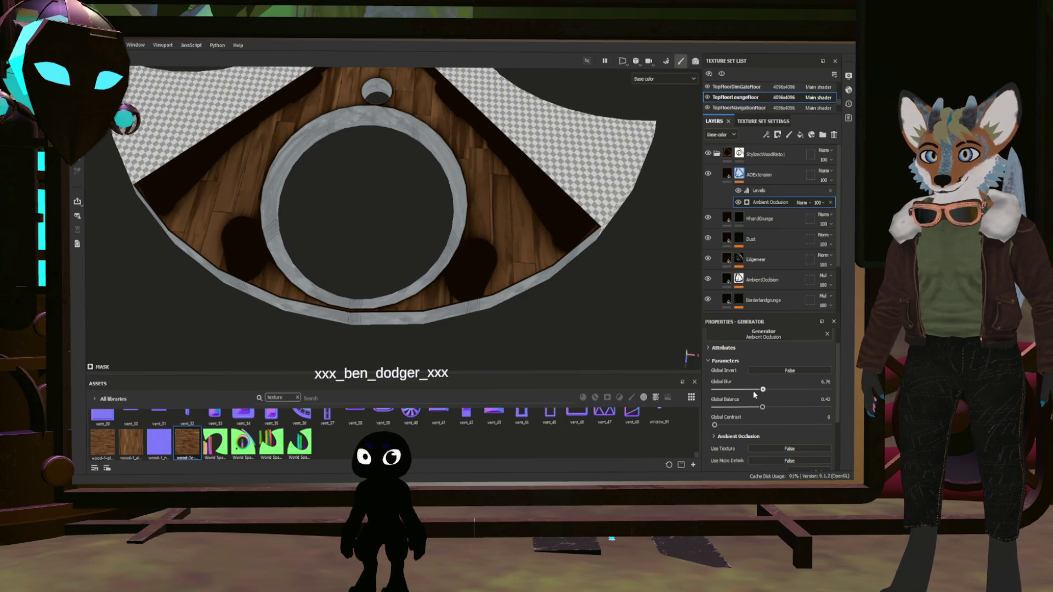
- Set Global Blur to 4 and trial Global Balance at 1, then back near 0.42
{"action": "left_click", "coordinate": [731, 390]}
{"action": "key", "text": "BackSpace"}
{"action": "key", "text": "Return"}
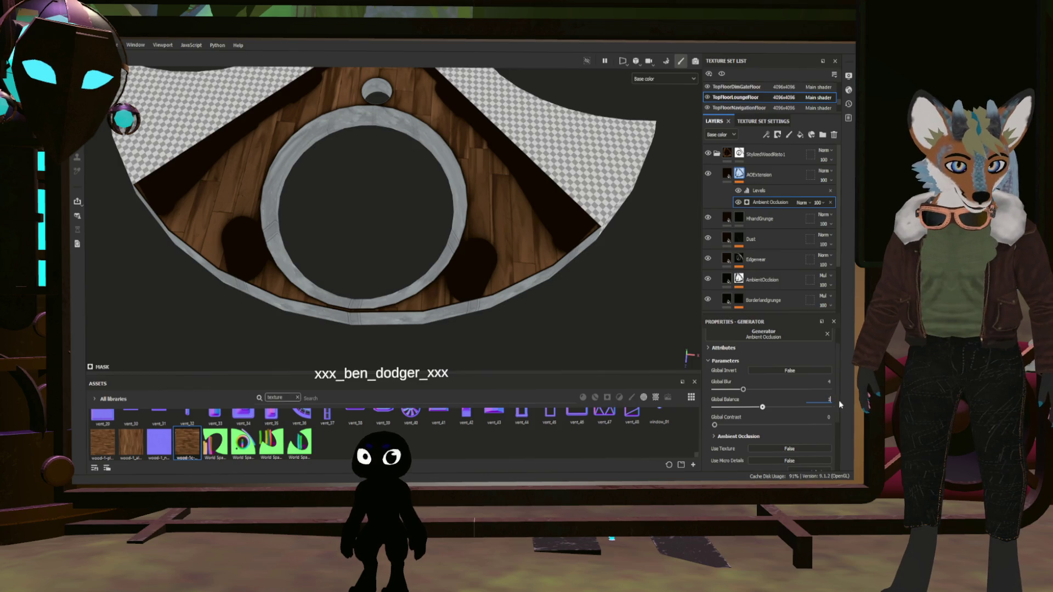
{"action": "key", "text": "Return"}
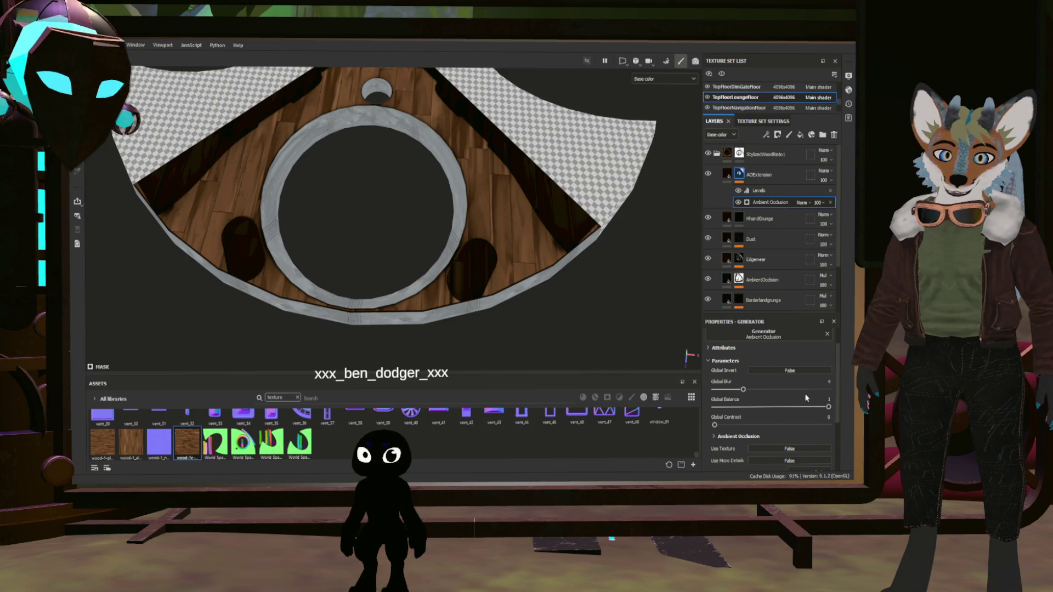
{"action": "left_click_drag", "start_coordinate": [828, 407], "coordinate": [762, 407]}
- Try Global Balance values 0.3 and 0.35 before settling on 0.4
{"action": "double_click", "coordinate": [826, 400]}
{"action": "left_click", "coordinate": [831, 399]}
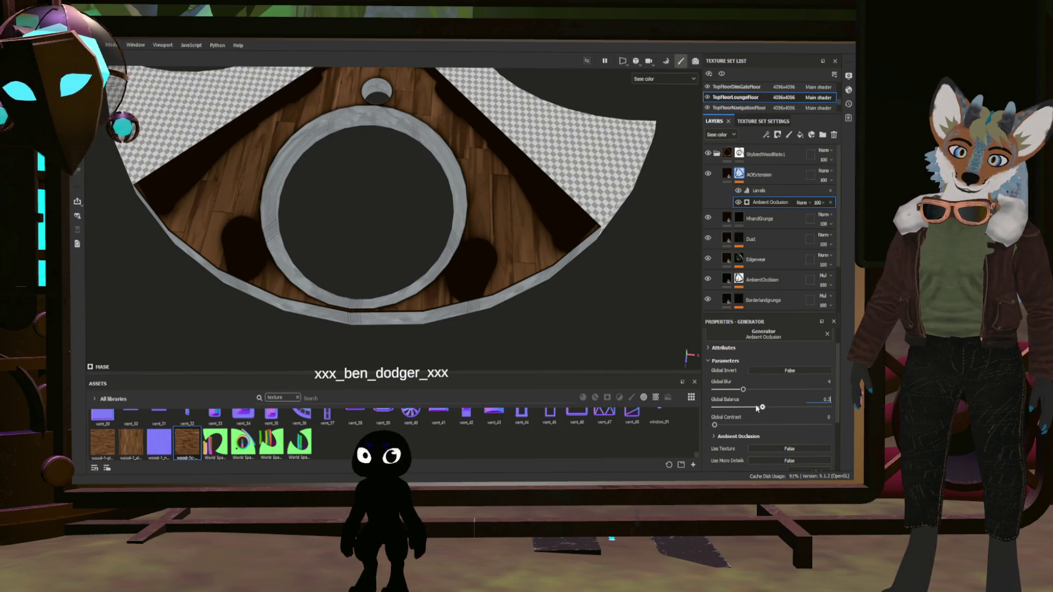
{"action": "key", "text": "Return"}
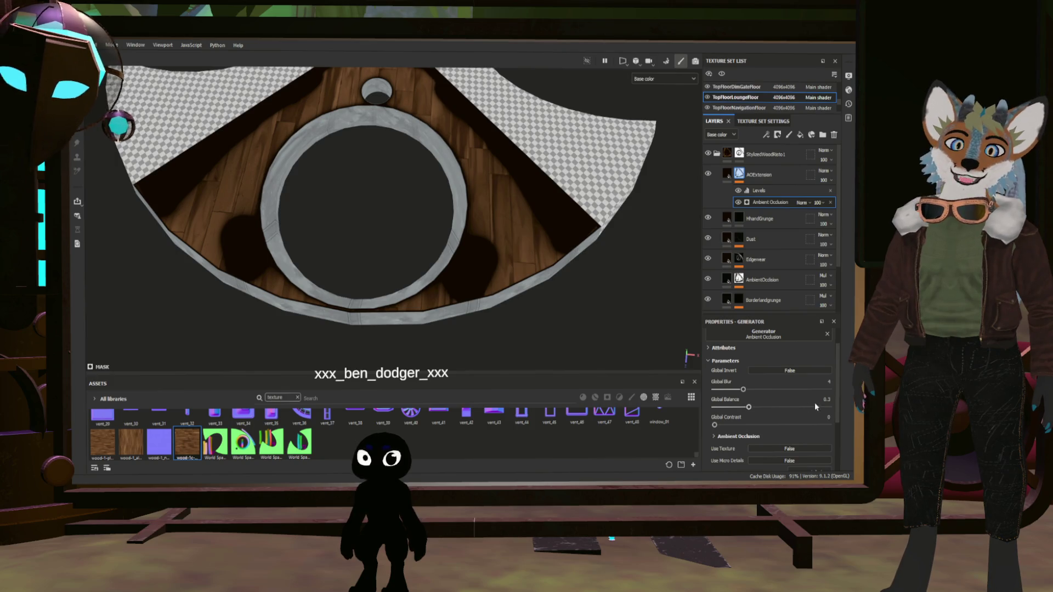
{"action": "left_click", "coordinate": [831, 400]}
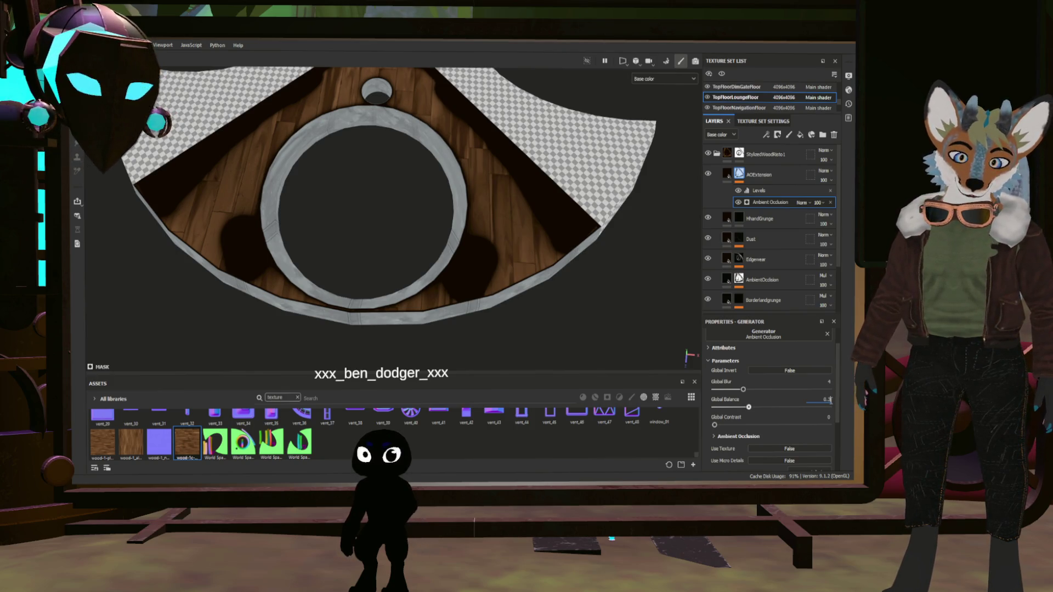
{"action": "type", "text": "5"}
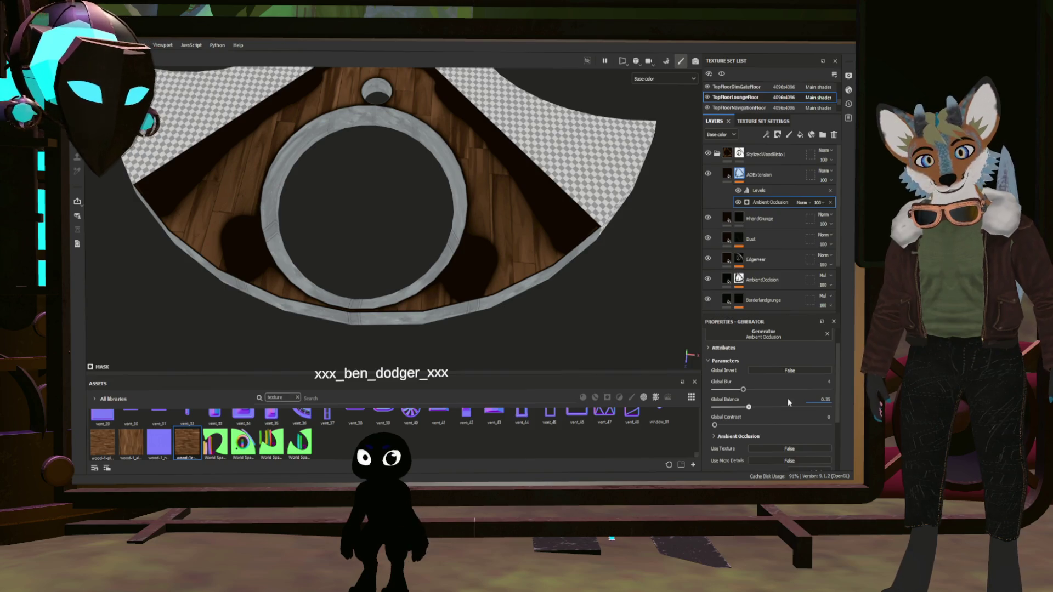
{"action": "key", "text": "Return"}
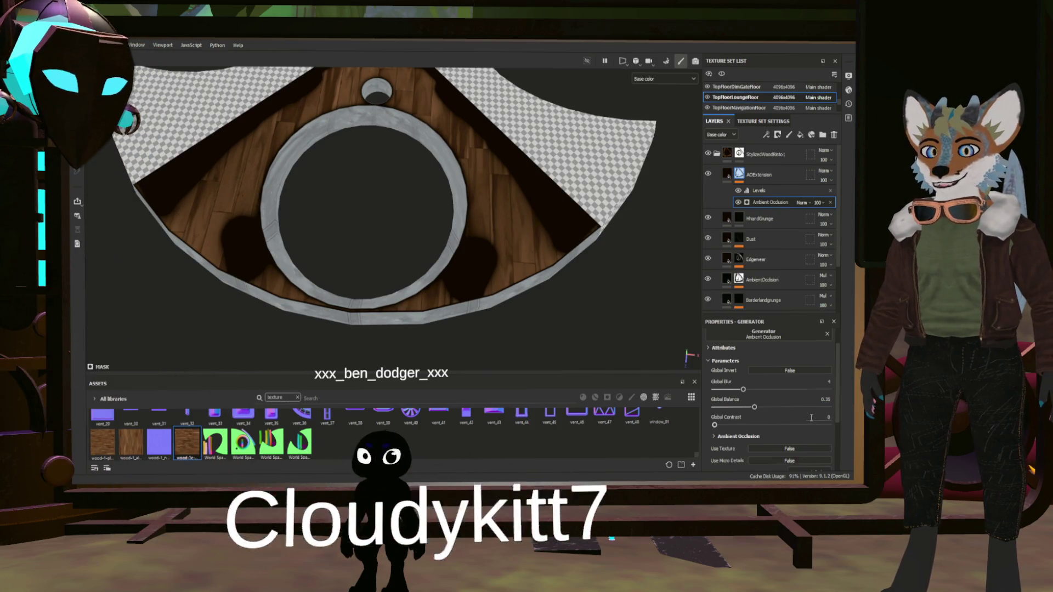
{"action": "double_click", "coordinate": [826, 399]}
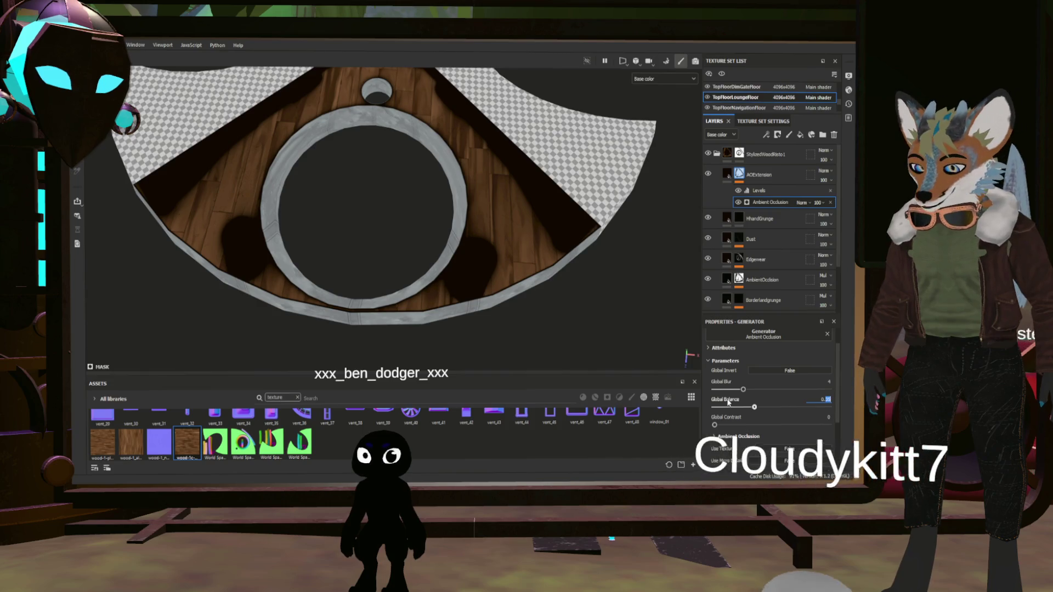
{"action": "type", "text": "0.4"}
{"action": "key", "text": "Return"}
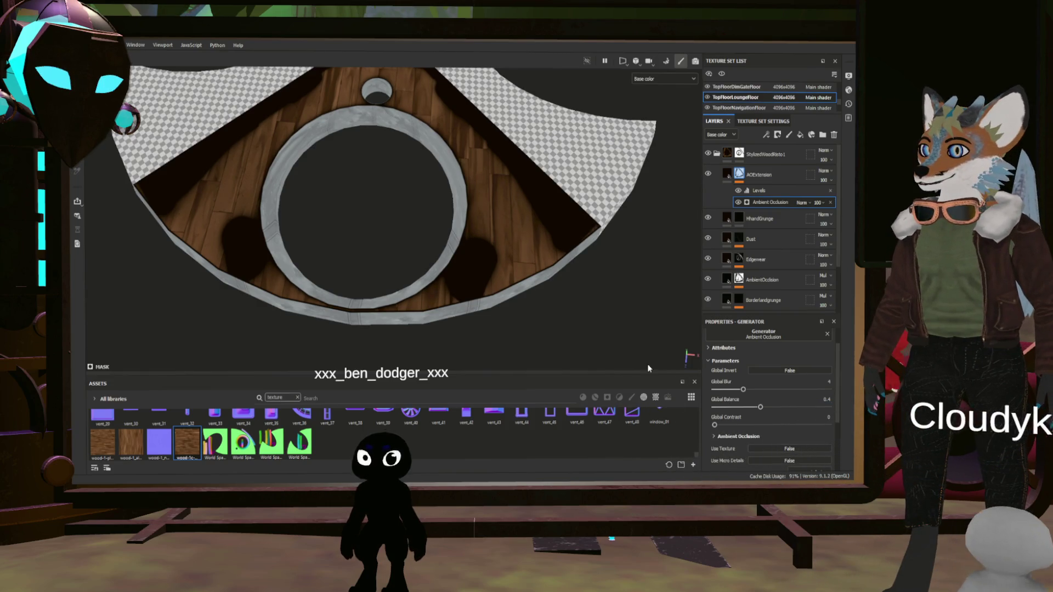
{"action": "mouse_move", "coordinate": [648, 368]}
{"action": "left_mouse_down", "text": "alt"}
{"action": "mouse_move", "coordinate": [478, 245]}
{"action": "mouse_move", "coordinate": [506, 283]}
{"action": "mouse_move", "coordinate": [599, 219]}
{"action": "mouse_move", "coordinate": [405, 291]}
{"action": "mouse_move", "coordinate": [405, 306]}
{"action": "mouse_move", "coordinate": [433, 285]}
{"action": "left_mouse_up", "text": "alt"}
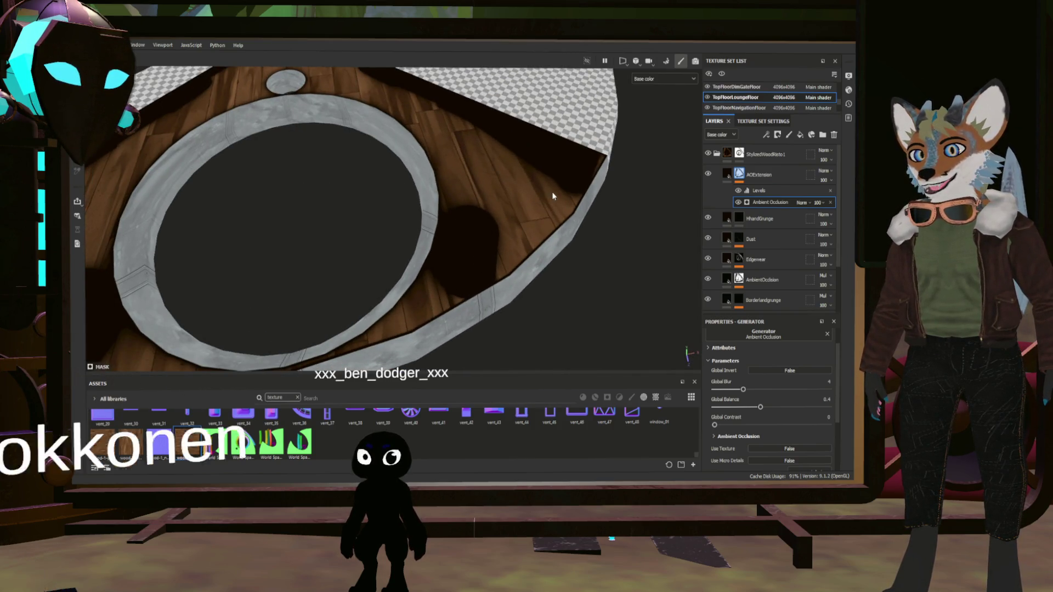
- Face the round floor opening and raise the ambient occlusion Global Blur to 8
{"action": "left_click_drag", "start_coordinate": [403, 244], "coordinate": [537, 275], "text": "alt"}
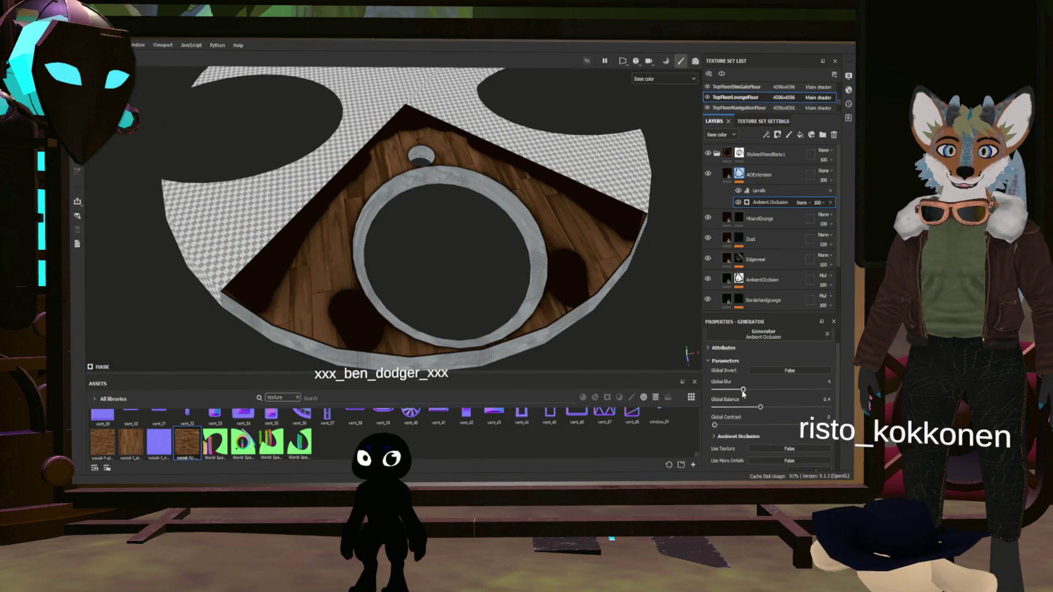
{"action": "left_click", "coordinate": [772, 389]}
{"action": "left_click", "coordinate": [779, 390]}
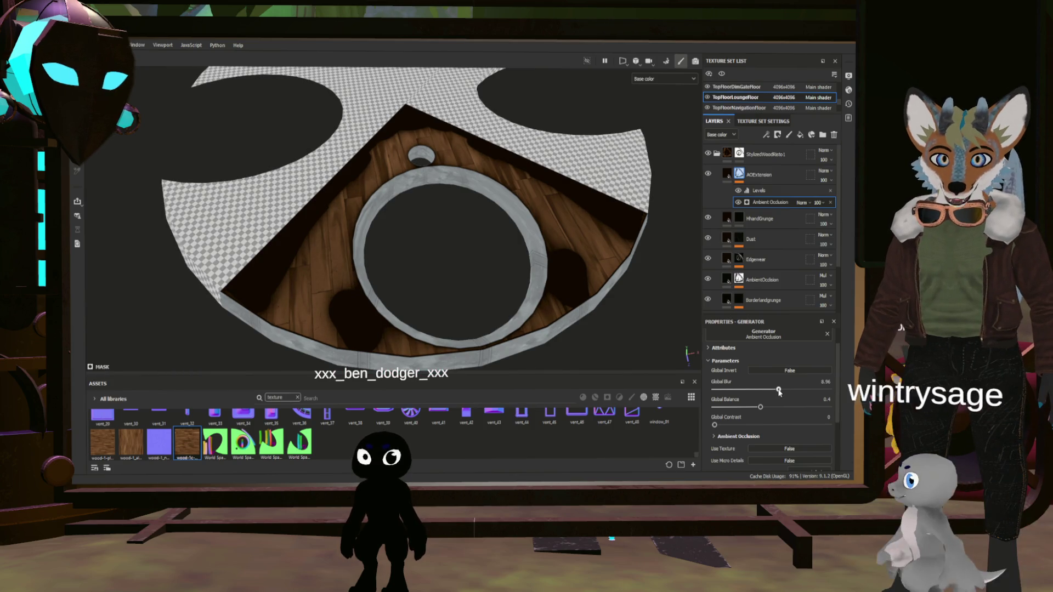
{"action": "left_click", "coordinate": [813, 380]}
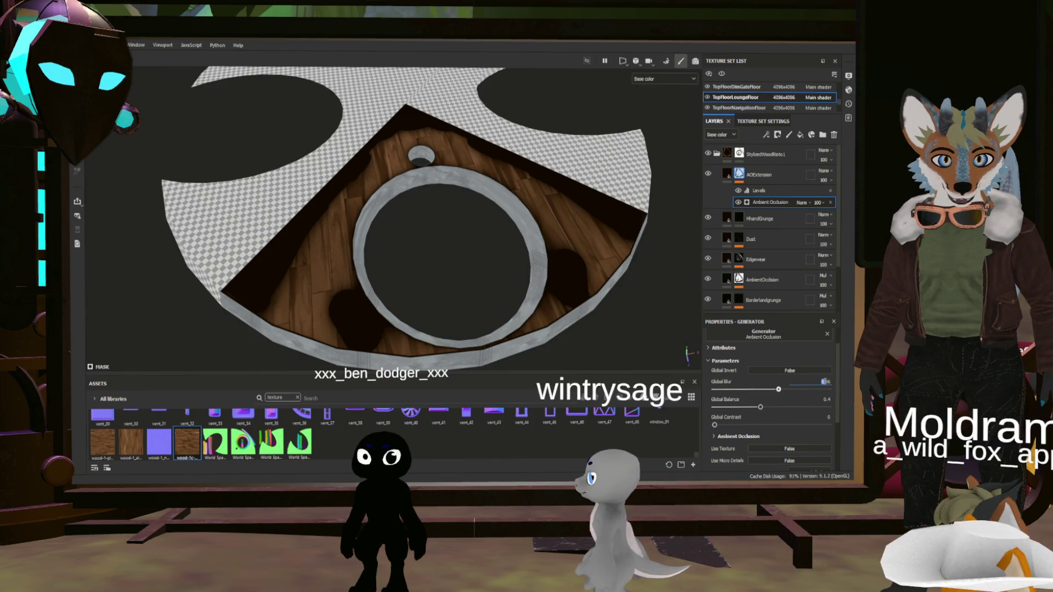
{"action": "type", "text": "8"}
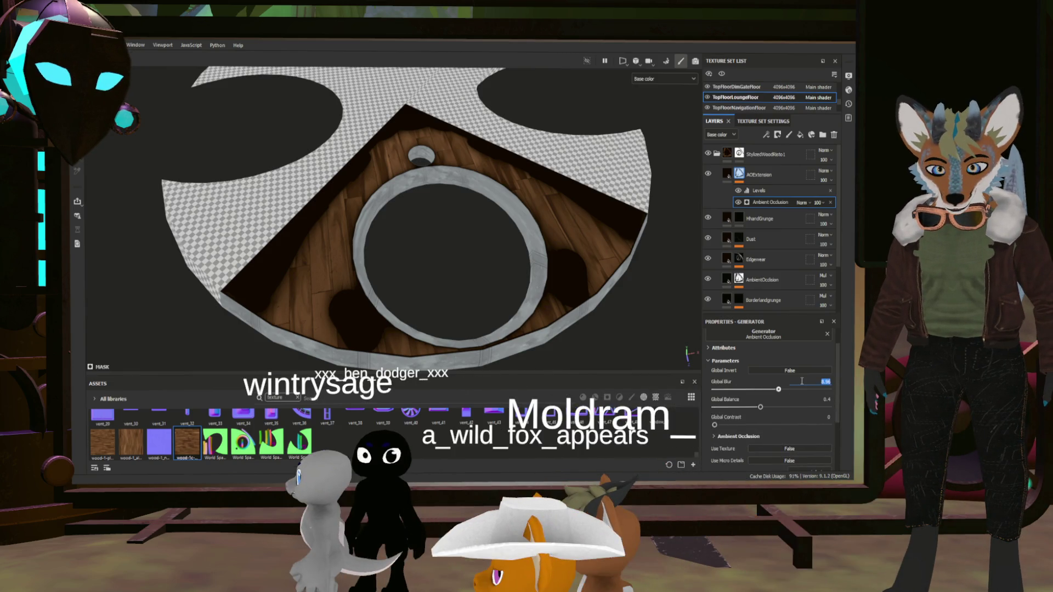
{"action": "key", "text": "Return"}
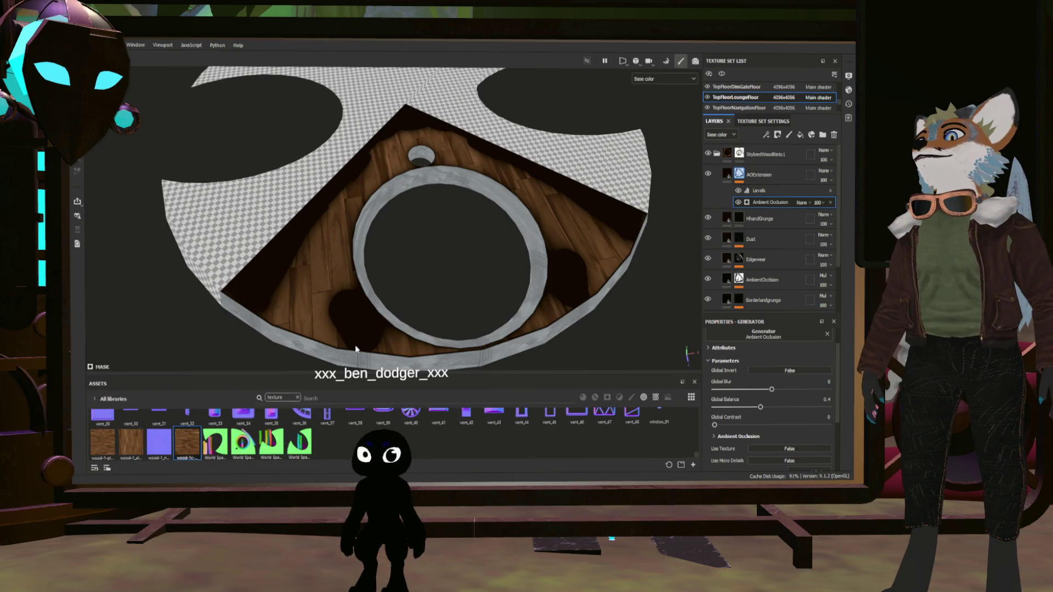
{"action": "scroll", "coordinate": [713, 104], "scroll_direction": "up", "scroll_amount": 3}
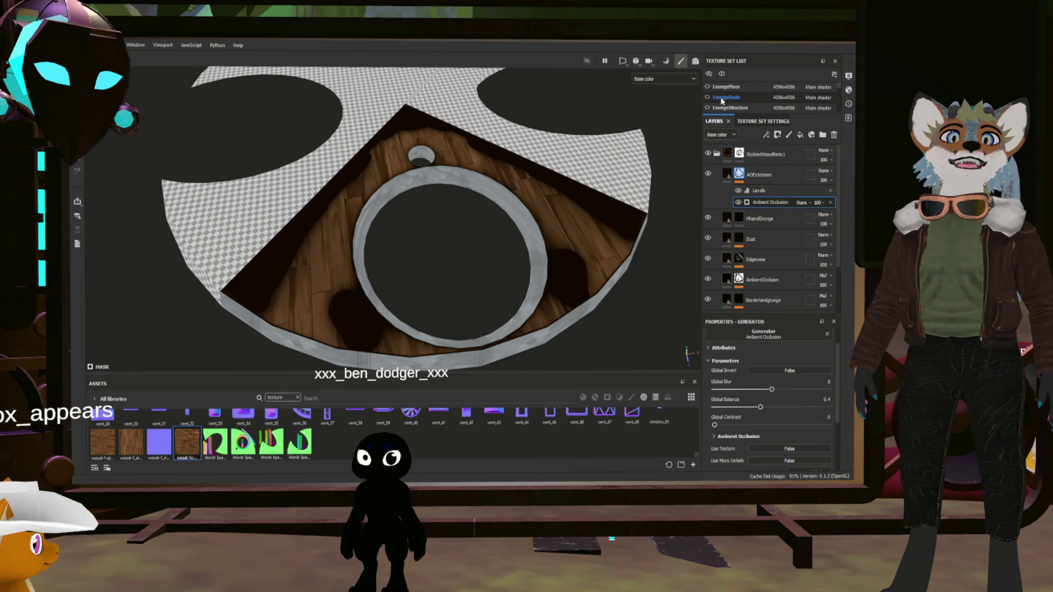
- Inspect the wood floor around the round table and column, unhiding a mesh, then switch to Godot
{"action": "left_click_drag", "start_coordinate": [564, 221], "coordinate": [448, 315], "text": "alt"}
{"action": "right_click_drag", "start_coordinate": [448, 312], "coordinate": [411, 322], "text": "alt"}
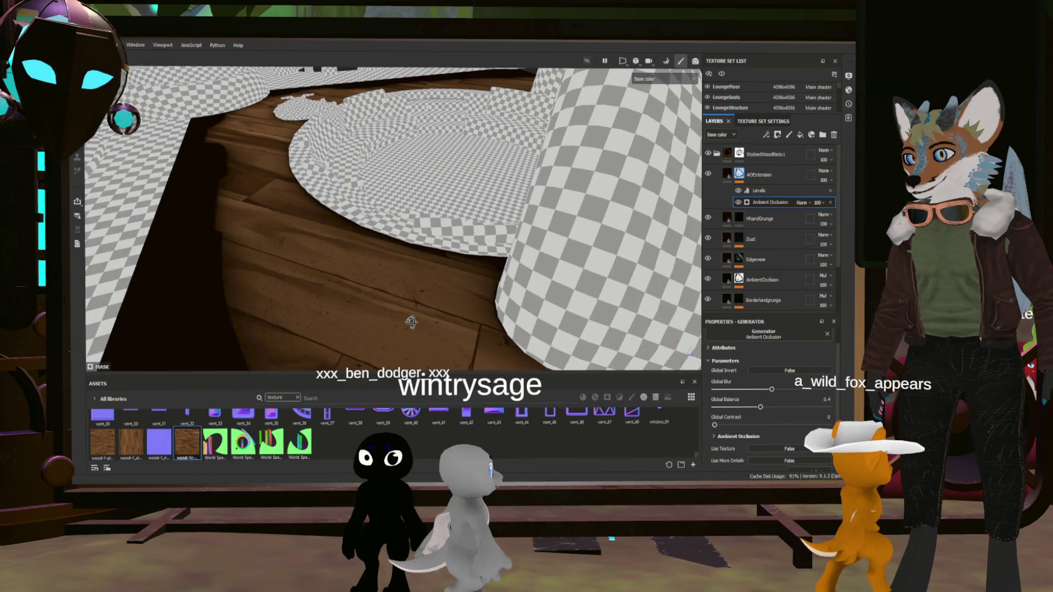
{"action": "scroll", "coordinate": [713, 98], "scroll_direction": "down", "scroll_amount": 3}
{"action": "left_click", "coordinate": [707, 99]}
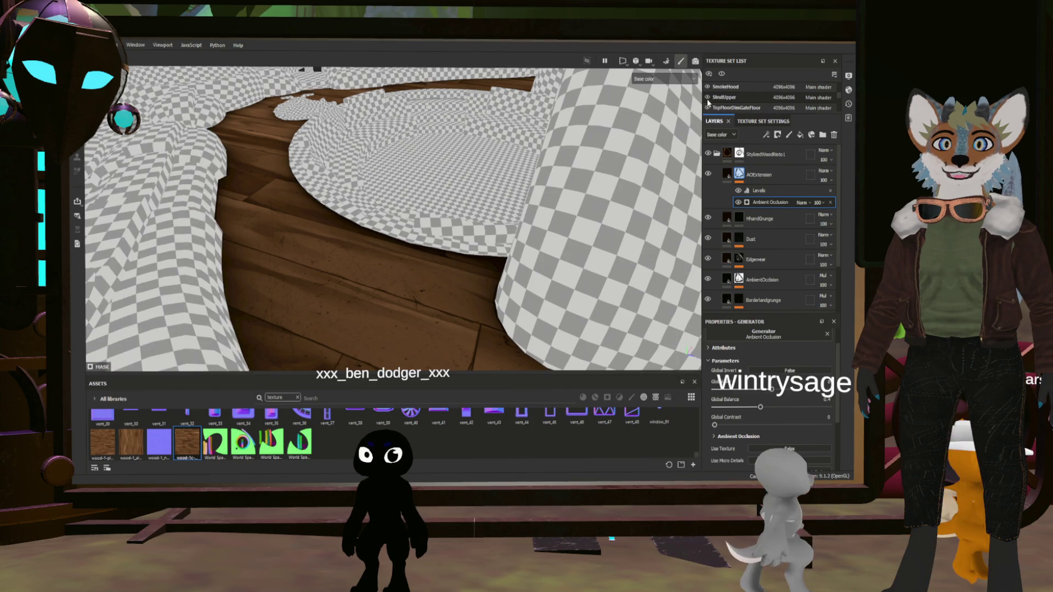
{"action": "mouse_move", "coordinate": [414, 275]}
{"action": "left_mouse_down", "text": "alt"}
{"action": "mouse_move", "coordinate": [343, 269]}
{"action": "mouse_move", "coordinate": [270, 287]}
{"action": "mouse_move", "coordinate": [479, 130]}
{"action": "mouse_move", "coordinate": [417, 226]}
{"action": "mouse_move", "coordinate": [440, 203]}
{"action": "left_mouse_up", "text": "alt"}
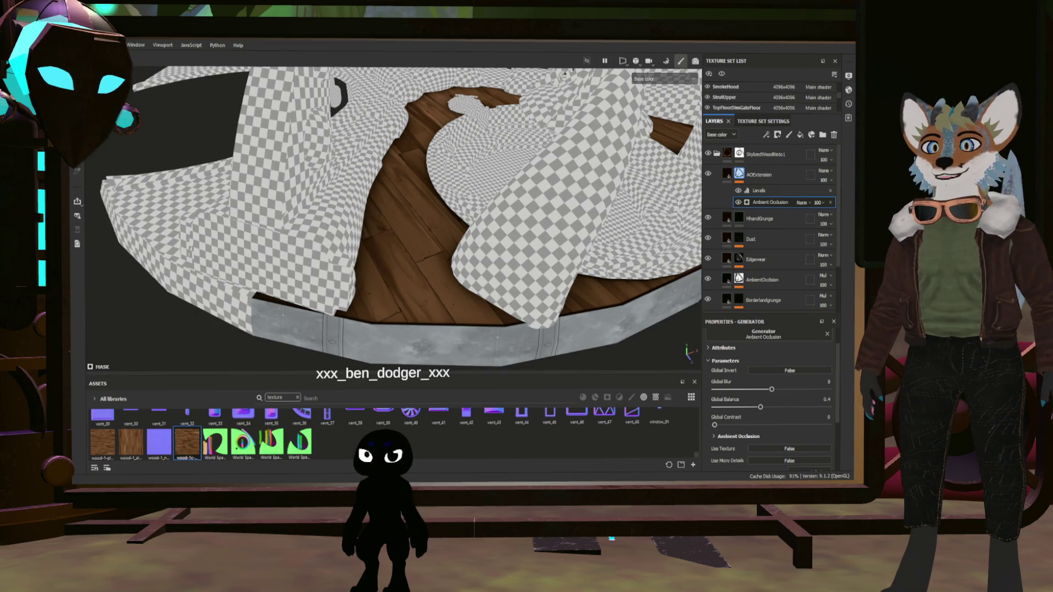
{"action": "mouse_move", "coordinate": [560, 264]}
{"action": "left_mouse_down", "text": "alt"}
{"action": "mouse_move", "coordinate": [547, 267]}
{"action": "mouse_move", "coordinate": [615, 248]}
{"action": "left_mouse_up", "text": "alt"}
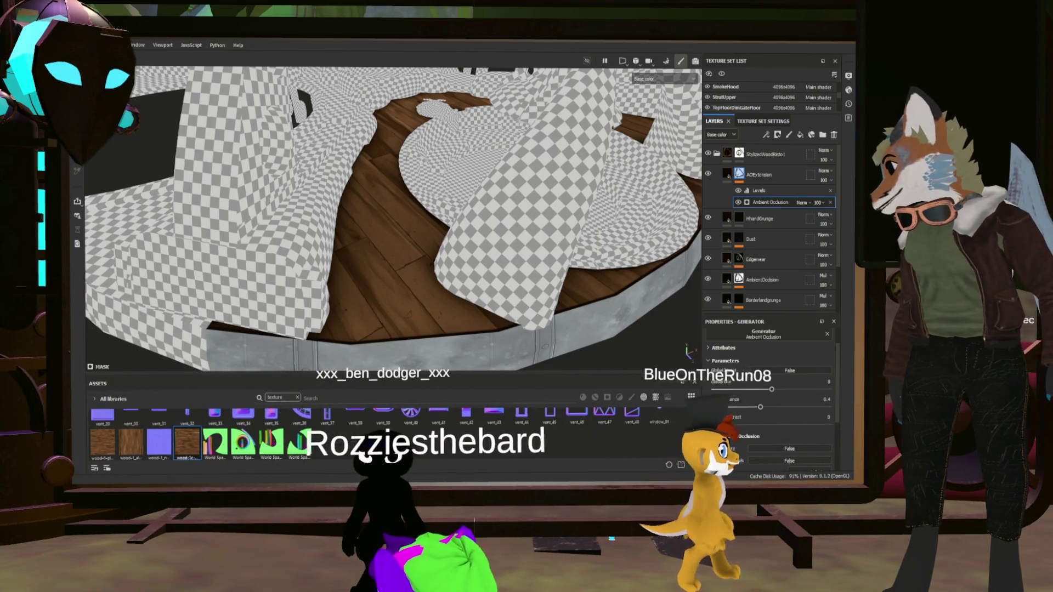
{"action": "key", "text": "alt+Tab"}
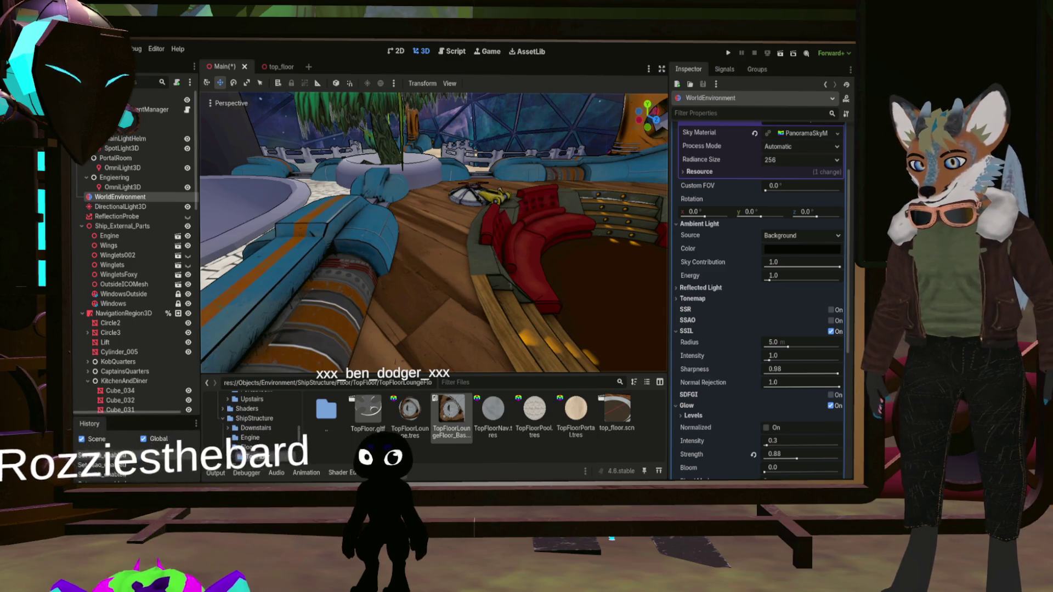
{"action": "scroll", "coordinate": [531, 289], "scroll_direction": "down", "scroll_amount": 10}
{"action": "right_click_drag", "start_coordinate": [489, 304], "coordinate": [477, 314]}
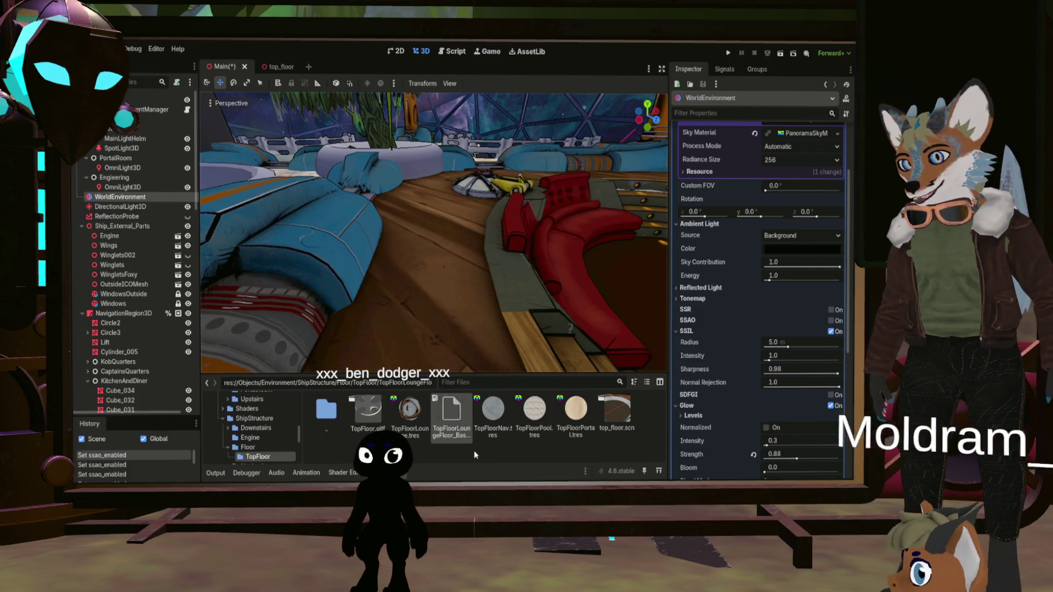
{"action": "scroll", "coordinate": [513, 310], "scroll_direction": "down", "scroll_amount": 8}
{"action": "scroll", "coordinate": [513, 310], "scroll_direction": "up", "scroll_amount": 5}
{"action": "scroll", "coordinate": [508, 311], "scroll_direction": "down", "scroll_amount": 3}
{"action": "scroll", "coordinate": [508, 312], "scroll_direction": "up", "scroll_amount": 3}
{"action": "mouse_move", "coordinate": [513, 310]}
{"action": "middle_mouse_down"}
{"action": "mouse_move", "coordinate": [513, 351]}
{"action": "mouse_move", "coordinate": [513, 252]}
{"action": "mouse_move", "coordinate": [513, 297]}
{"action": "mouse_move", "coordinate": [455, 285]}
{"action": "mouse_move", "coordinate": [499, 186]}
{"action": "middle_mouse_up"}
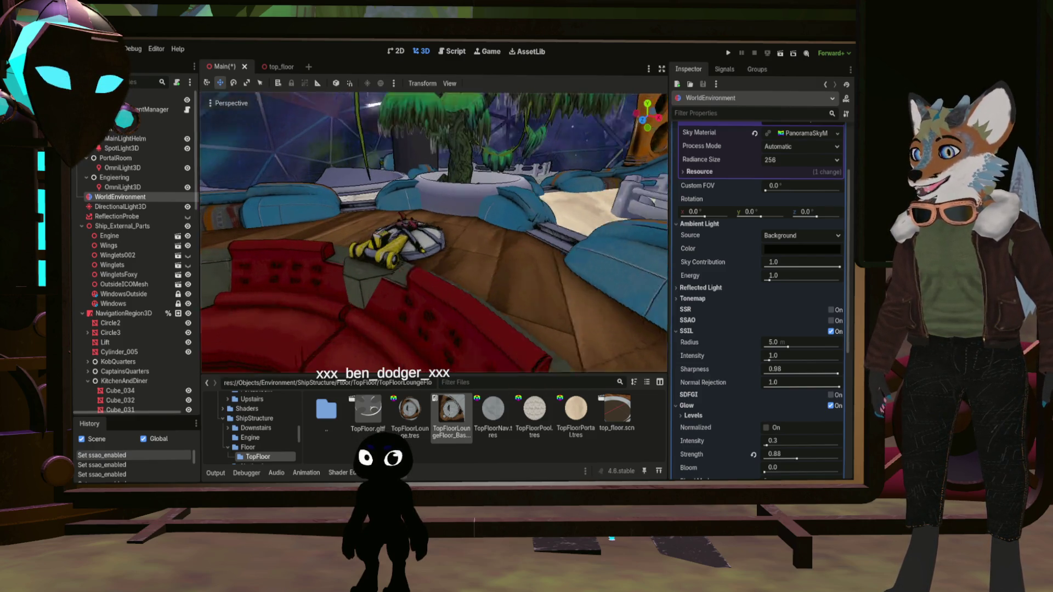
{"action": "middle_click_drag", "start_coordinate": [499, 187], "coordinate": [501, 181]}
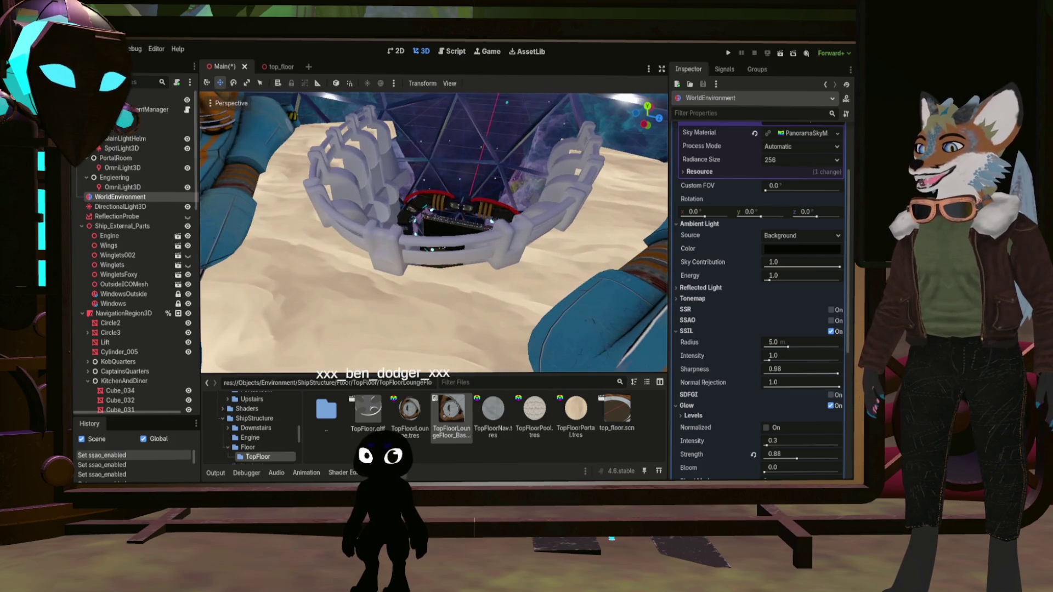
{"action": "mouse_move", "coordinate": [316, 322]}
{"action": "middle_mouse_down"}
{"action": "mouse_move", "coordinate": [570, 265]}
{"action": "mouse_move", "coordinate": [580, 286]}
{"action": "mouse_move", "coordinate": [546, 261]}
{"action": "mouse_move", "coordinate": [414, 317]}
{"action": "middle_mouse_up"}
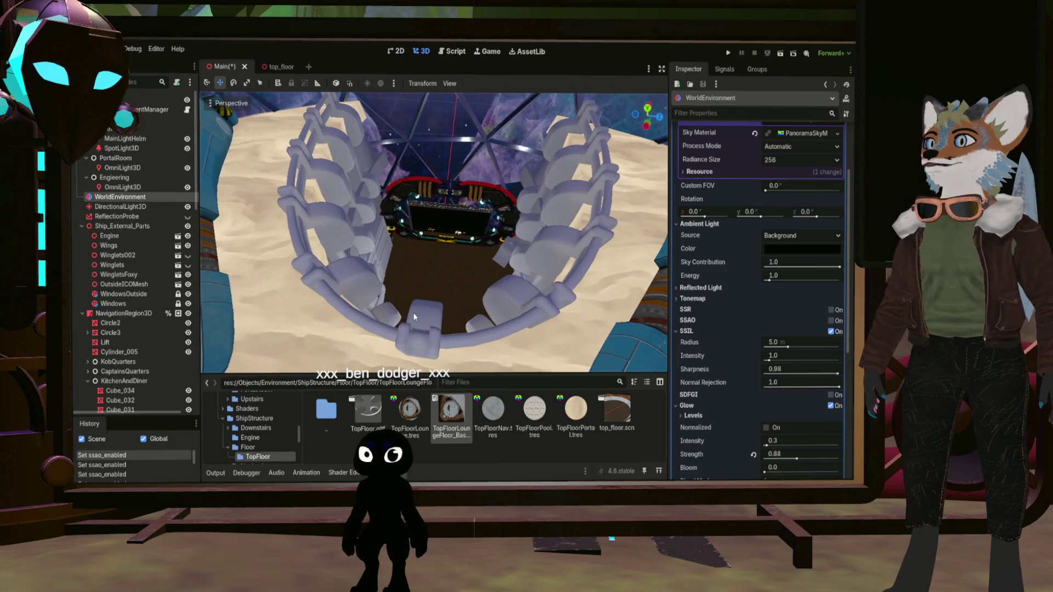
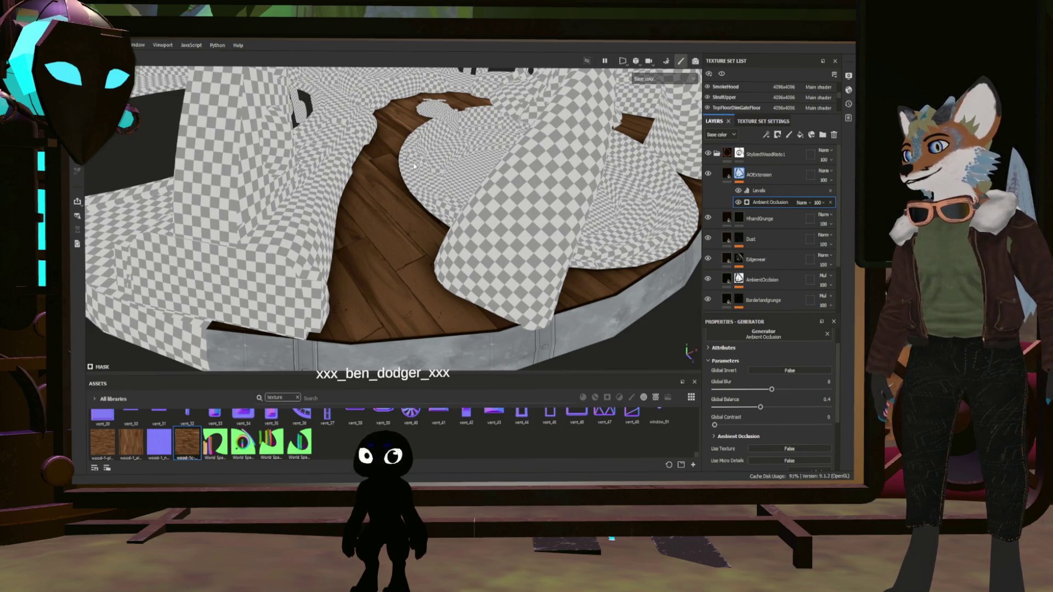
- Frame the wooden floor's diamond part and switch to the 3D/2D split view
{"action": "mouse_move", "coordinate": [420, 166]}
{"action": "left_mouse_down", "text": "alt"}
{"action": "mouse_move", "coordinate": [429, 244]}
{"action": "mouse_move", "coordinate": [419, 291]}
{"action": "left_mouse_up", "text": "alt"}
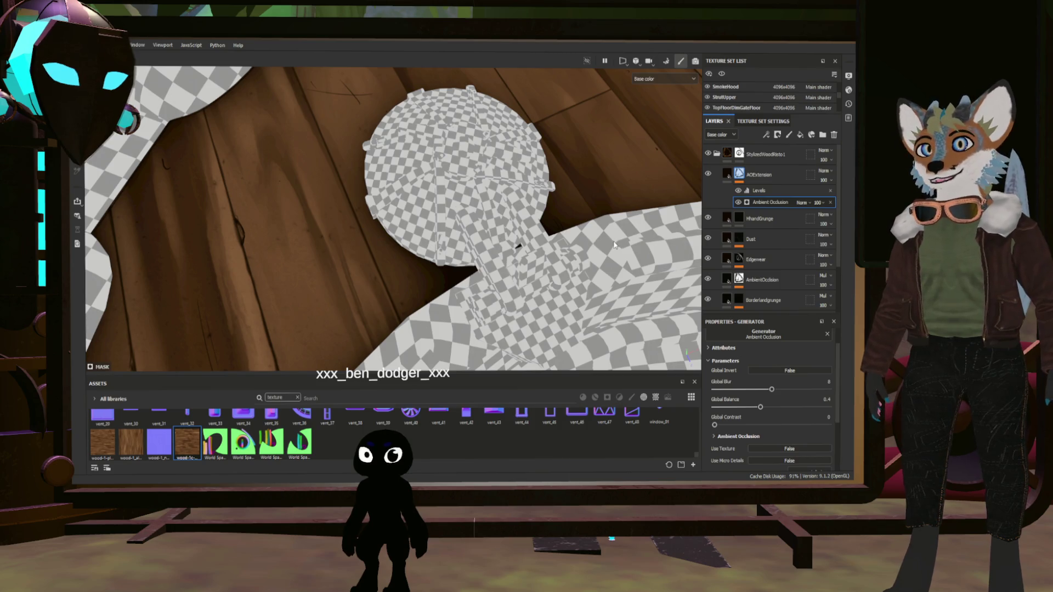
{"action": "mouse_move", "coordinate": [600, 239]}
{"action": "left_mouse_down", "text": "alt"}
{"action": "mouse_move", "coordinate": [523, 228]}
{"action": "mouse_move", "coordinate": [462, 240]}
{"action": "left_mouse_up", "text": "alt"}
{"action": "scroll", "coordinate": [462, 240], "scroll_direction": "down", "scroll_amount": 3}
{"action": "key", "text": "F1"}
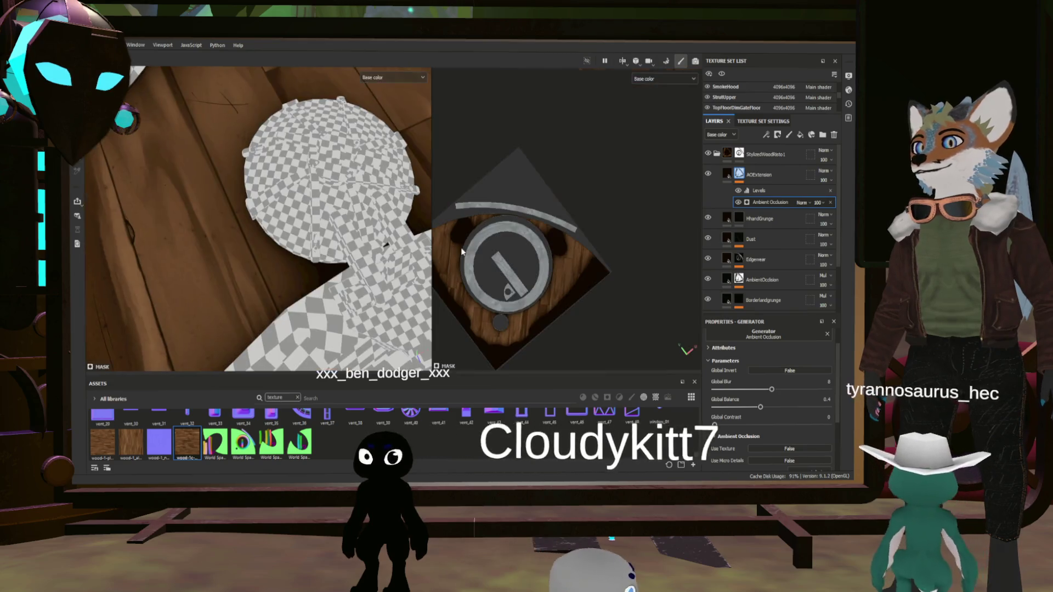
{"action": "scroll", "coordinate": [476, 250], "scroll_direction": "up", "scroll_amount": 6}
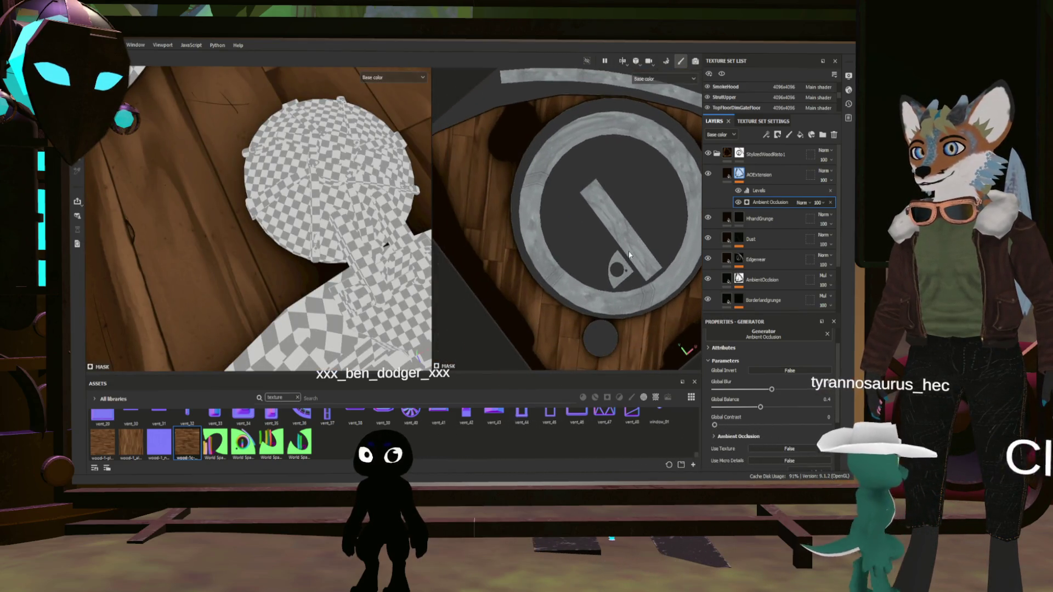
{"action": "scroll", "coordinate": [630, 344], "scroll_direction": "up", "scroll_amount": 3}
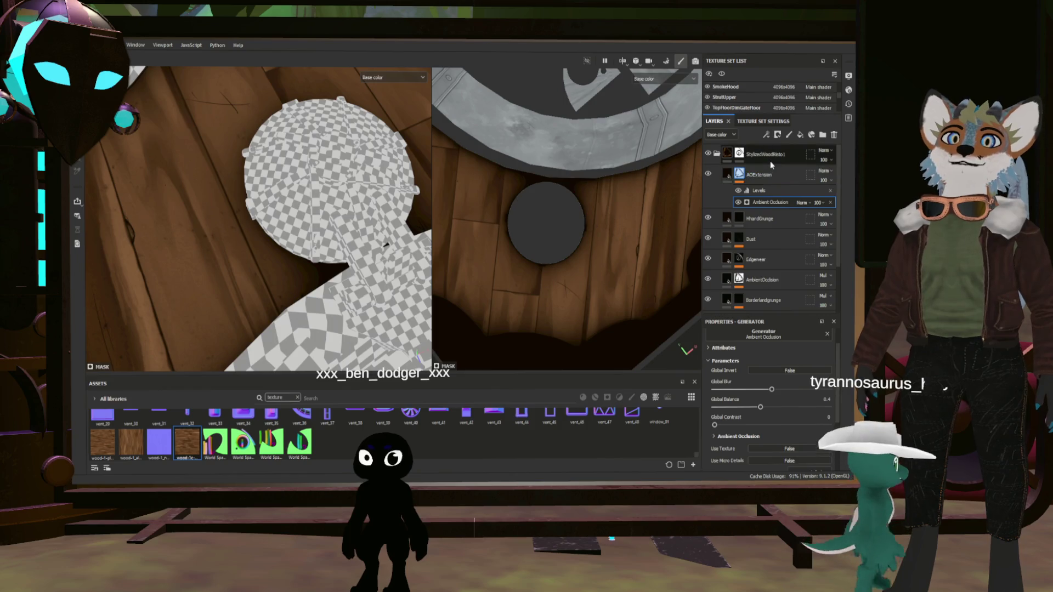
- Add Fill layer 1 above StylizedWoodRisto1 and give it a black mask
{"action": "left_click", "coordinate": [771, 158]}
{"action": "left_click", "coordinate": [801, 135]}
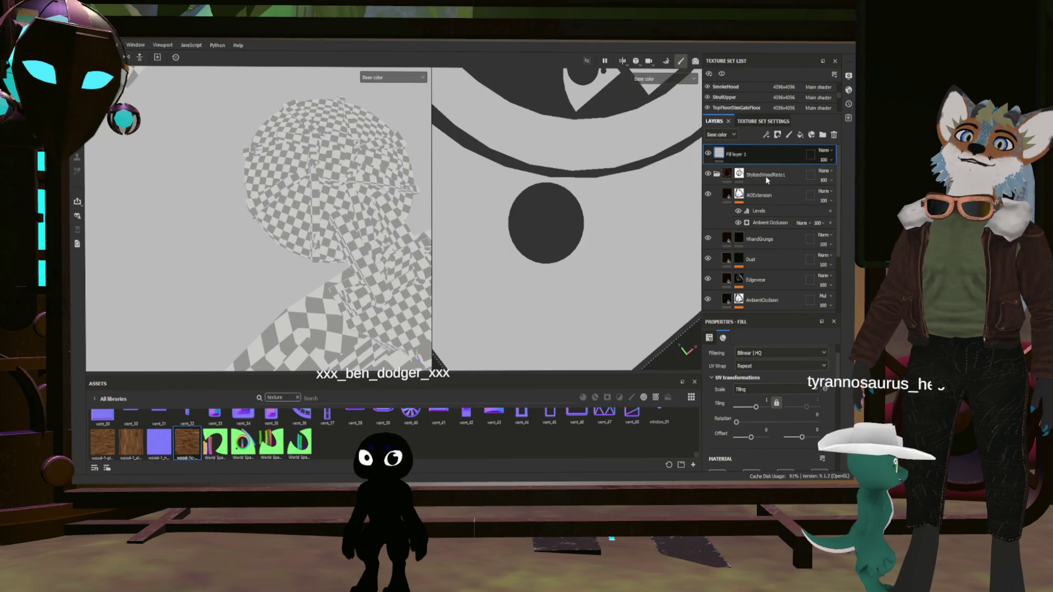
{"action": "left_click", "coordinate": [778, 135]}
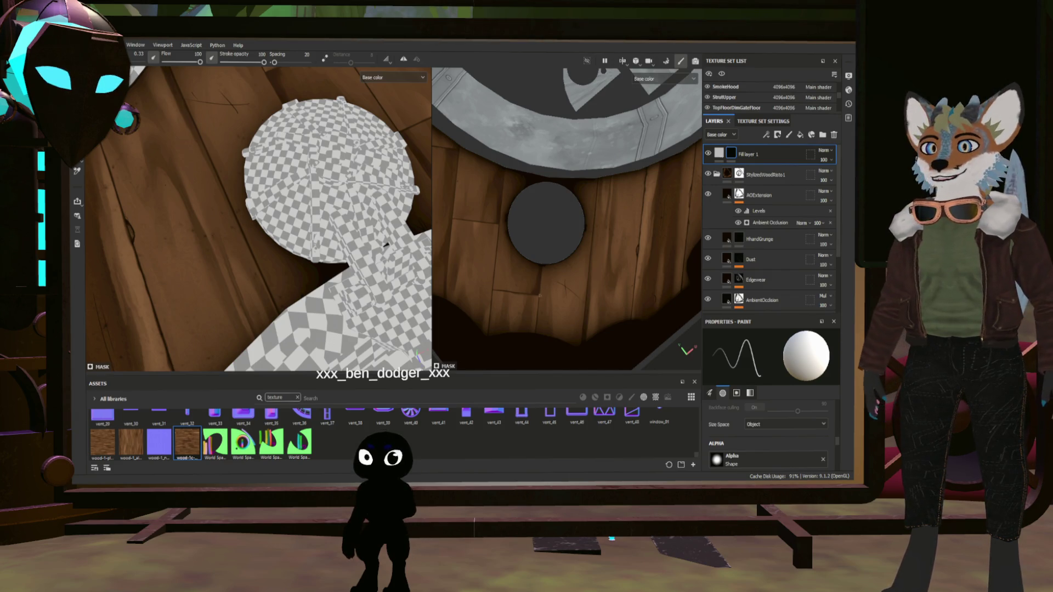
- Enlarge the brush and set its Alpha Hardness to 1
{"action": "scroll", "coordinate": [603, 241], "scroll_direction": "up", "scroll_amount": 2}
{"action": "left_click_drag", "start_coordinate": [557, 244], "coordinate": [542, 245], "text": "alt"}
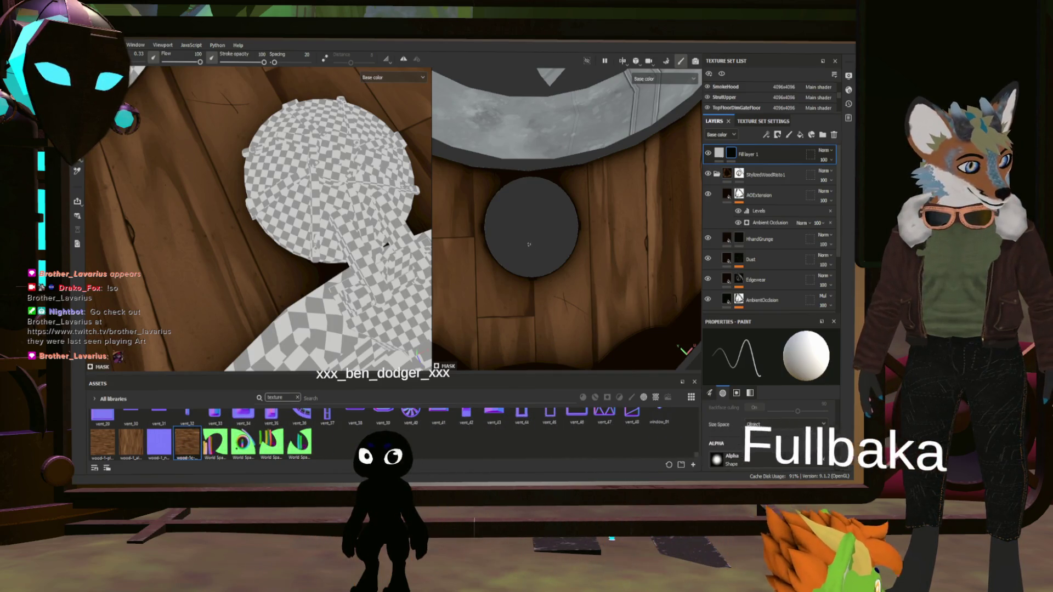
{"action": "key", "text": "bracketright"}
{"action": "key", "text": "bracketright"}
{"action": "key", "text": "bracketright"}
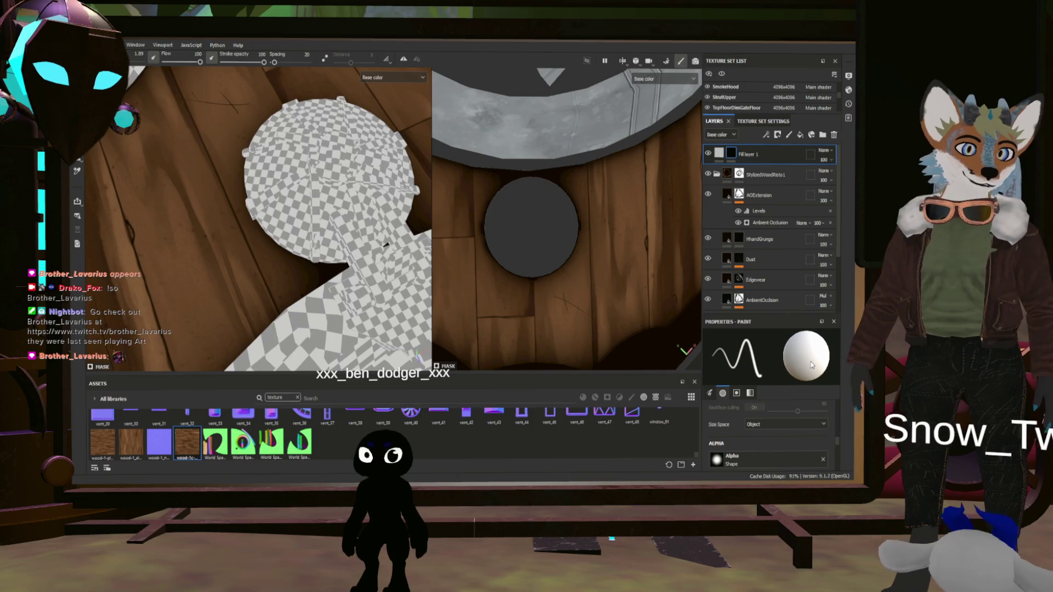
{"action": "scroll", "coordinate": [835, 437], "scroll_direction": "up", "scroll_amount": 1}
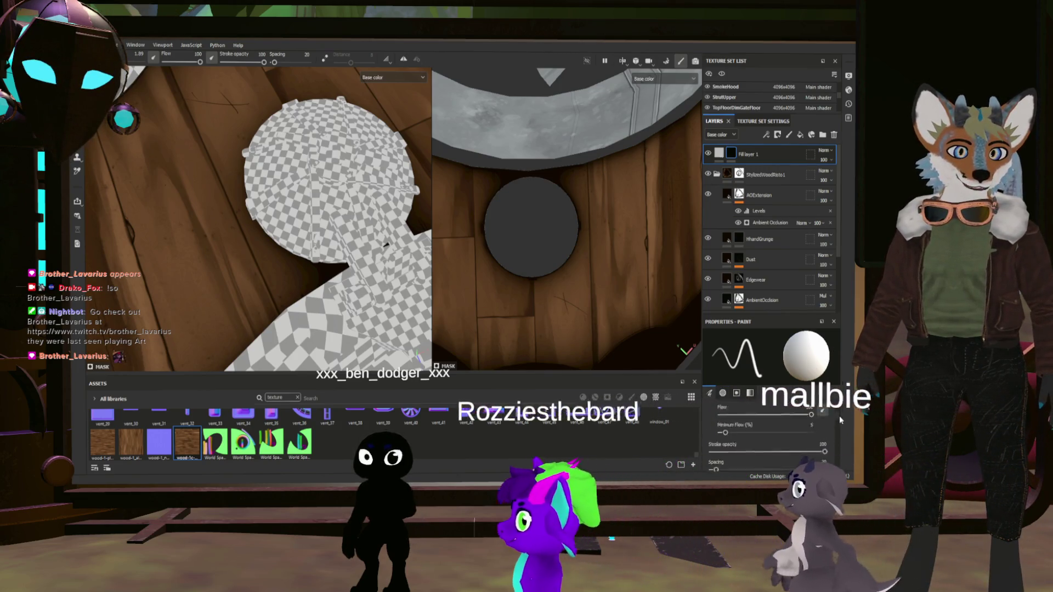
{"action": "scroll", "coordinate": [841, 431], "scroll_direction": "up", "scroll_amount": 1}
{"action": "scroll", "coordinate": [841, 434], "scroll_direction": "down", "scroll_amount": 5}
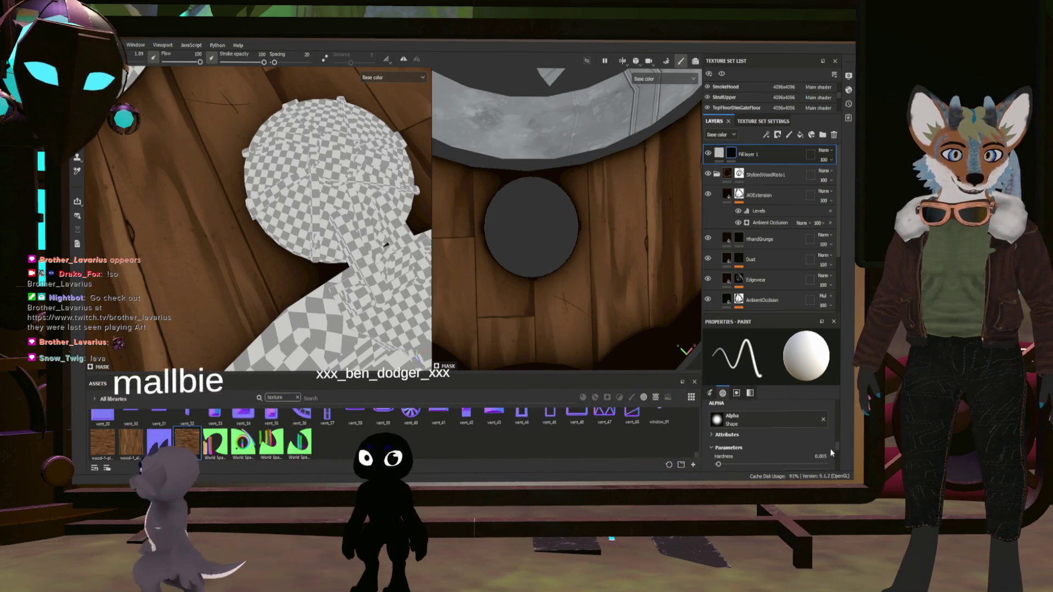
{"action": "left_click_drag", "start_coordinate": [720, 465], "coordinate": [824, 464]}
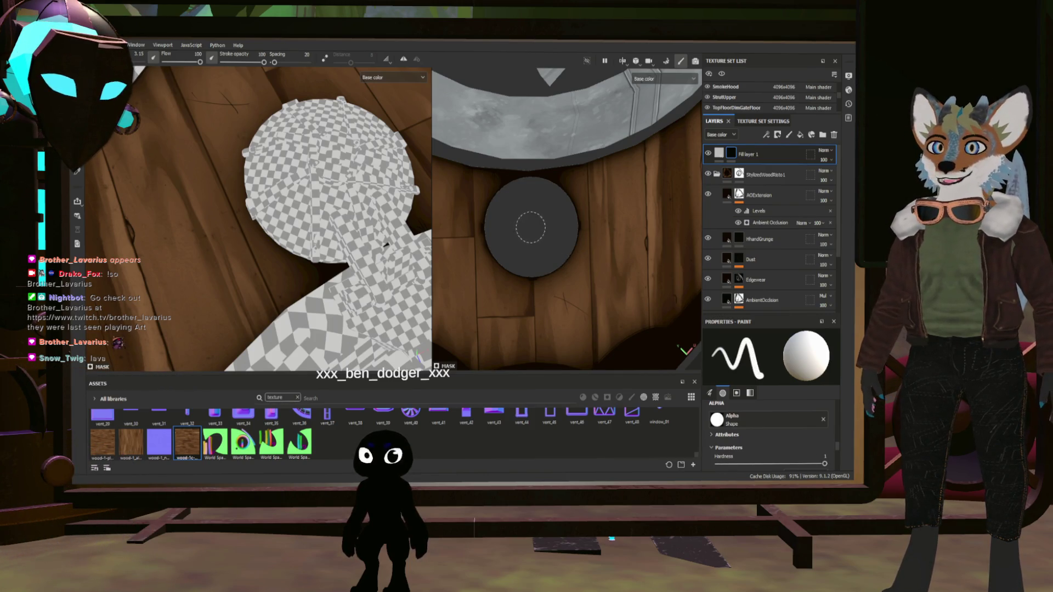
- Fine-tune the brush size and paint a light grey ring around the hole
{"action": "right_click_drag", "start_coordinate": [530, 228], "coordinate": [529, 235], "text": "ctrl"}
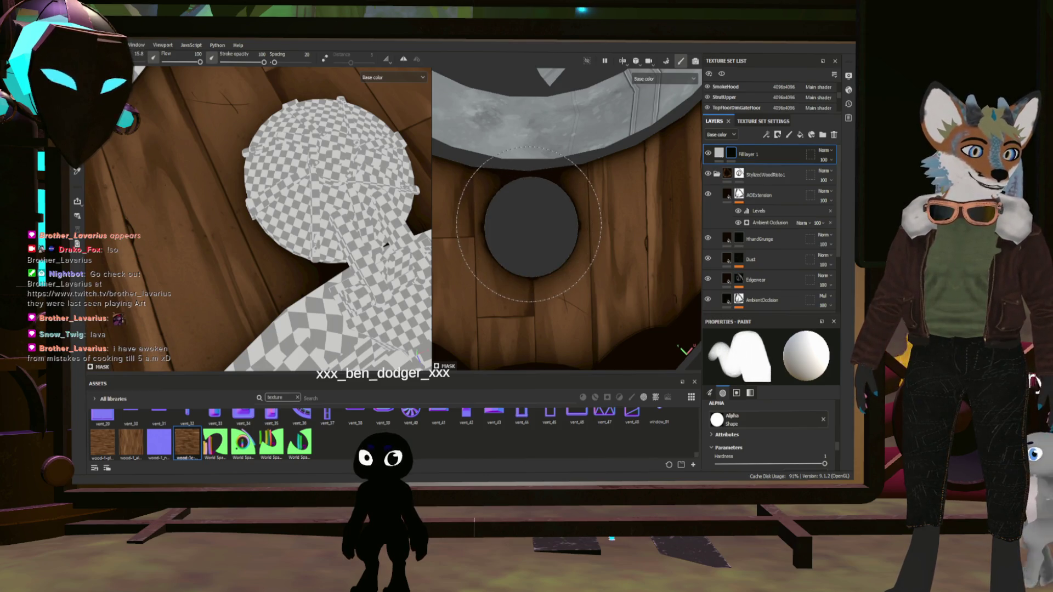
{"action": "scroll", "coordinate": [775, 414], "scroll_direction": "down", "scroll_amount": 5}
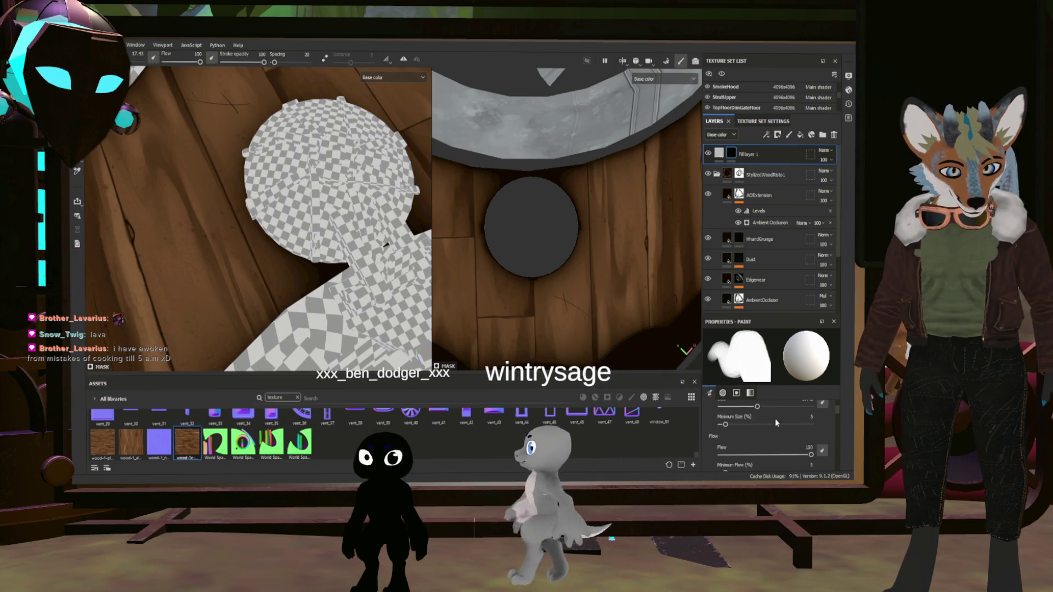
{"action": "scroll", "coordinate": [774, 422], "scroll_direction": "up", "scroll_amount": 5}
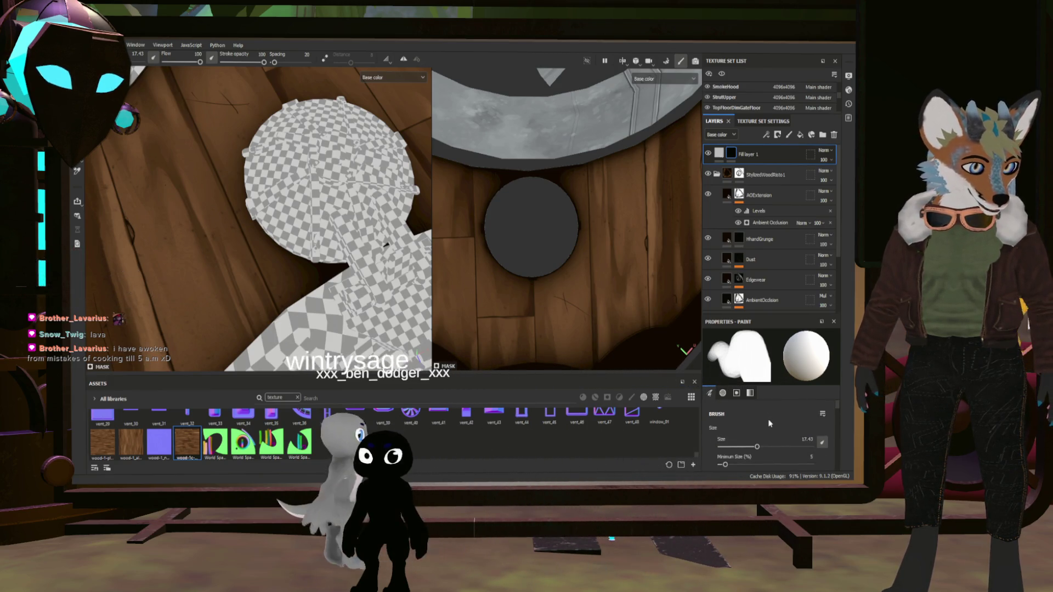
{"action": "scroll", "coordinate": [779, 417], "scroll_direction": "down", "scroll_amount": 5}
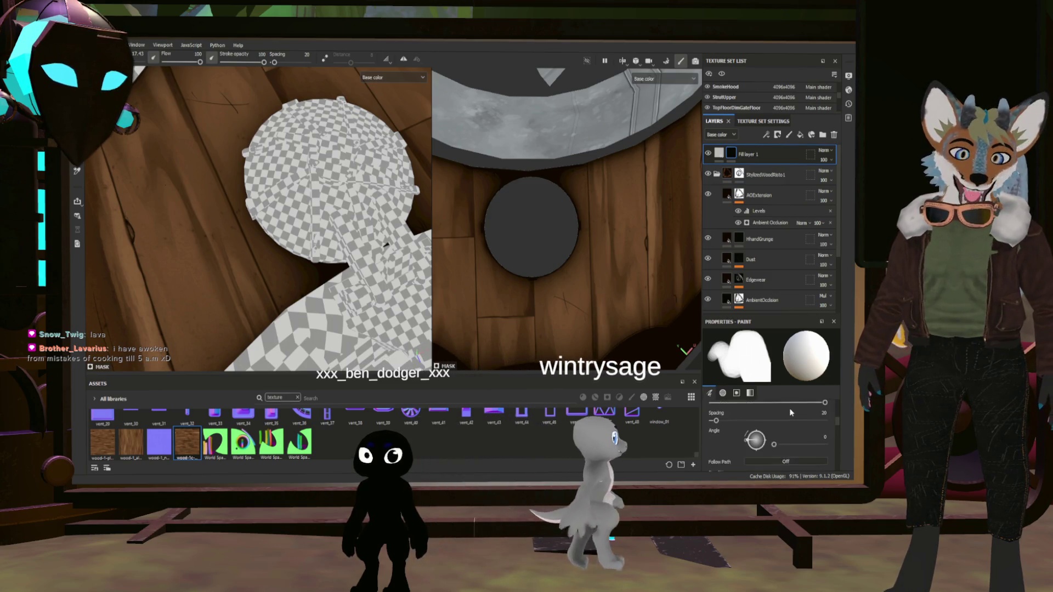
{"action": "scroll", "coordinate": [782, 417], "scroll_direction": "up", "scroll_amount": 5}
{"action": "scroll", "coordinate": [779, 417], "scroll_direction": "down", "scroll_amount": 3}
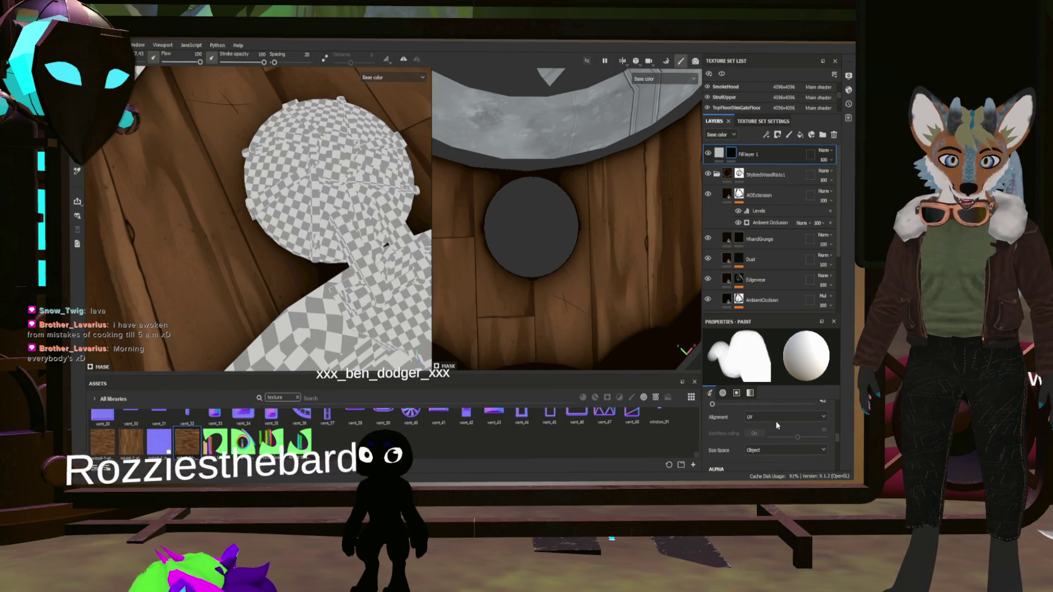
{"action": "scroll", "coordinate": [776, 422], "scroll_direction": "up", "scroll_amount": 1}
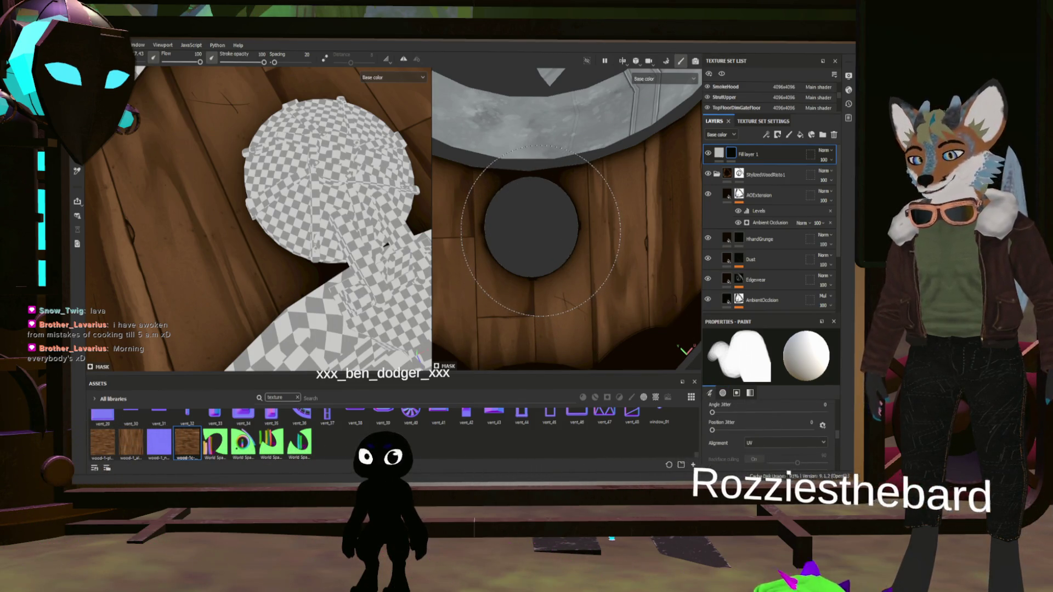
{"action": "key", "text": "bracketleft"}
{"action": "key", "text": "bracketleft"}
{"action": "key", "text": "bracketleft"}
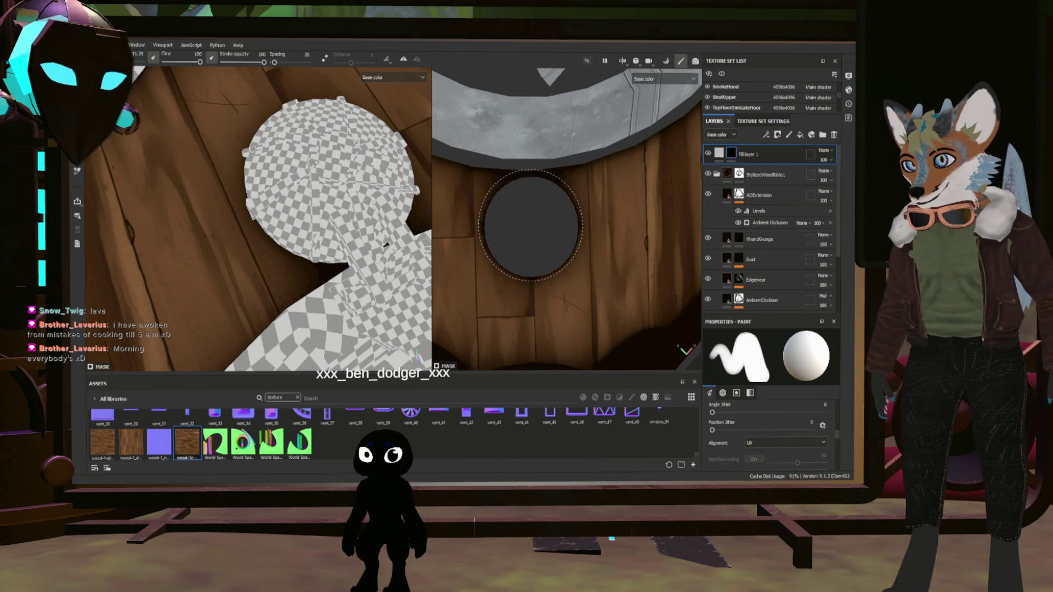
{"action": "left_click", "coordinate": [531, 228]}
- Duplicate Fill layer 1 with Ctrl+D, creating Fill layer 1 copy 1 on top
{"action": "key", "text": "bracketright"}
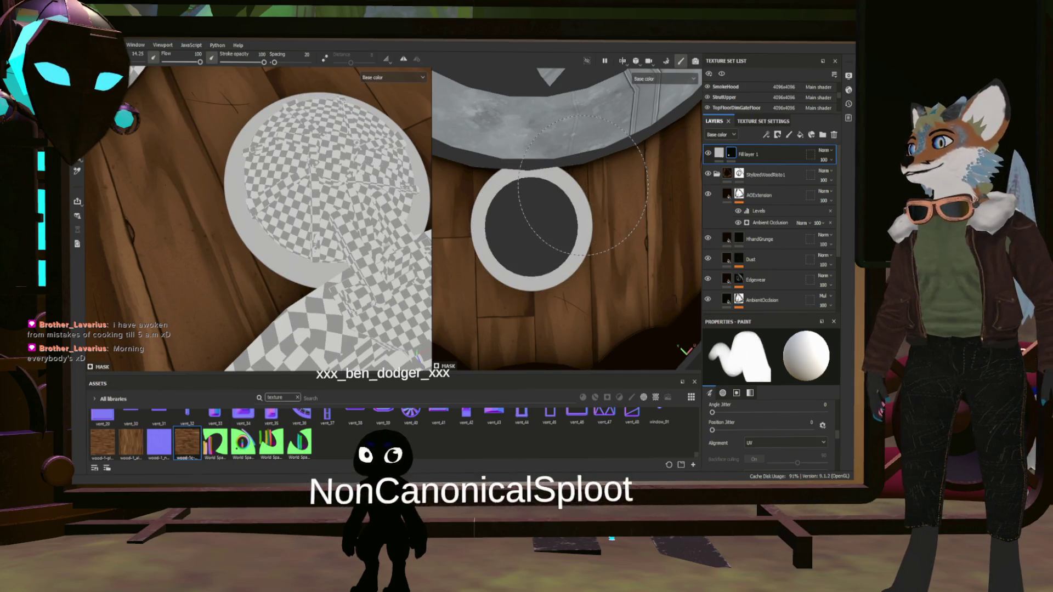
{"action": "left_click_drag", "start_coordinate": [593, 149], "coordinate": [581, 173], "text": "alt"}
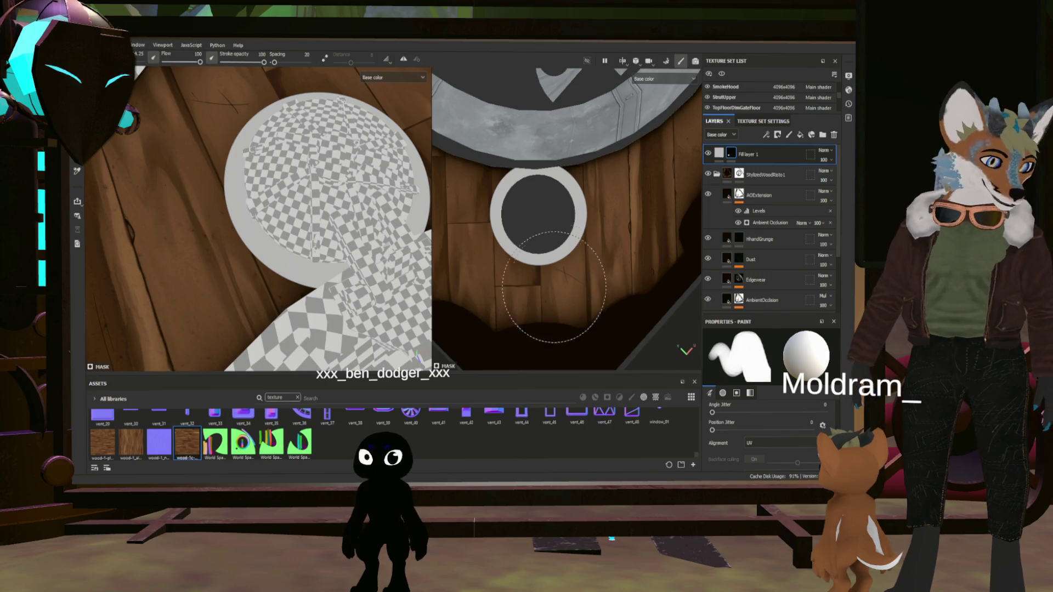
{"action": "scroll", "coordinate": [554, 287], "scroll_direction": "up", "scroll_amount": 2}
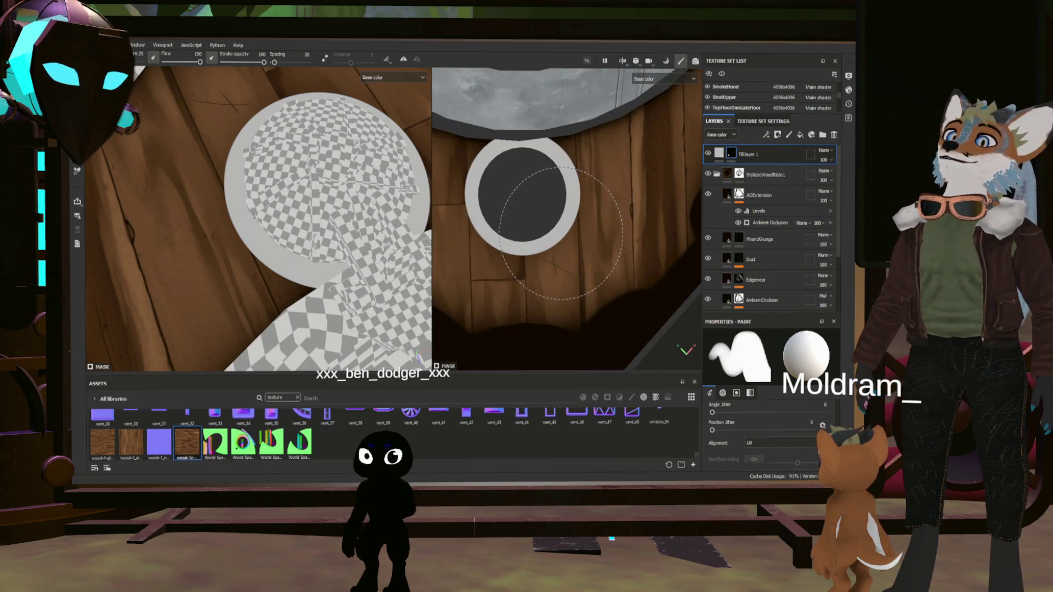
{"action": "scroll", "coordinate": [626, 243], "scroll_direction": "down", "scroll_amount": 2}
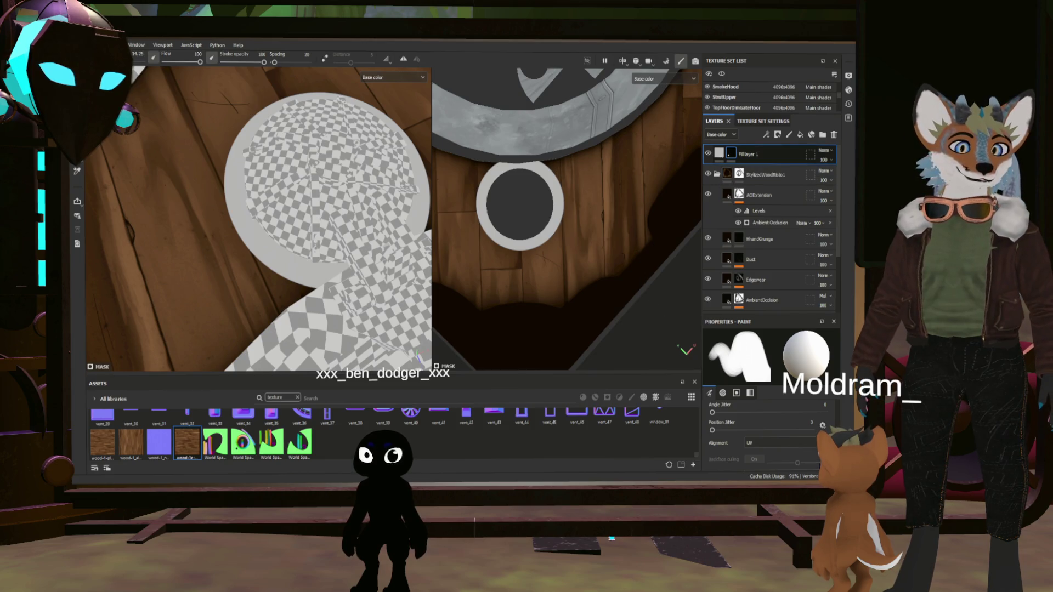
{"action": "key", "text": "ctrl+d"}
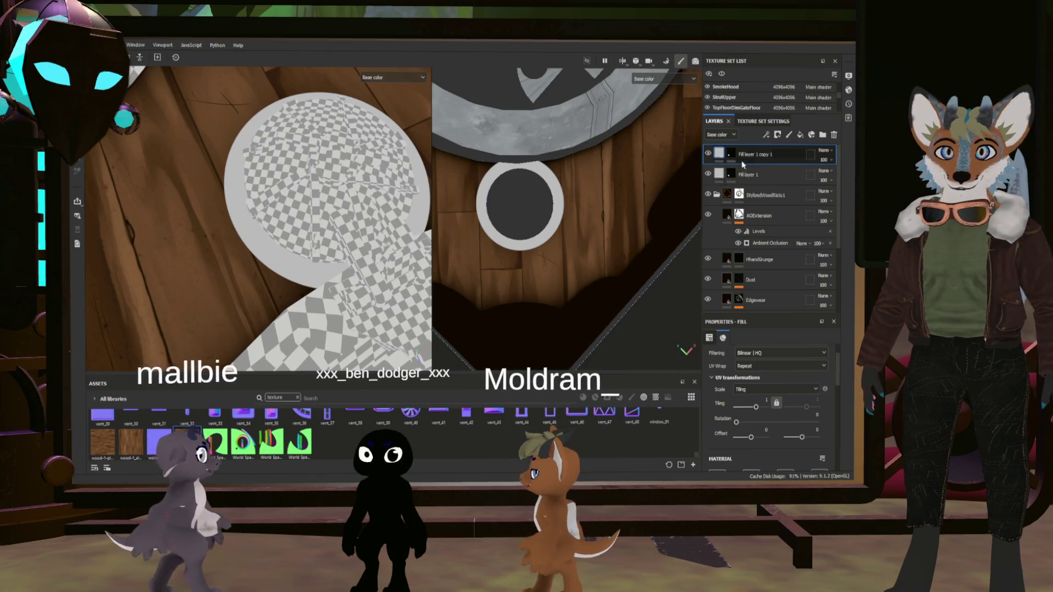
- Select Fill layer 1 copy 1's mask and move the layer below Fill layer 1
{"action": "key", "text": "1"}
{"action": "scroll", "coordinate": [578, 267], "scroll_direction": "down", "scroll_amount": 5}
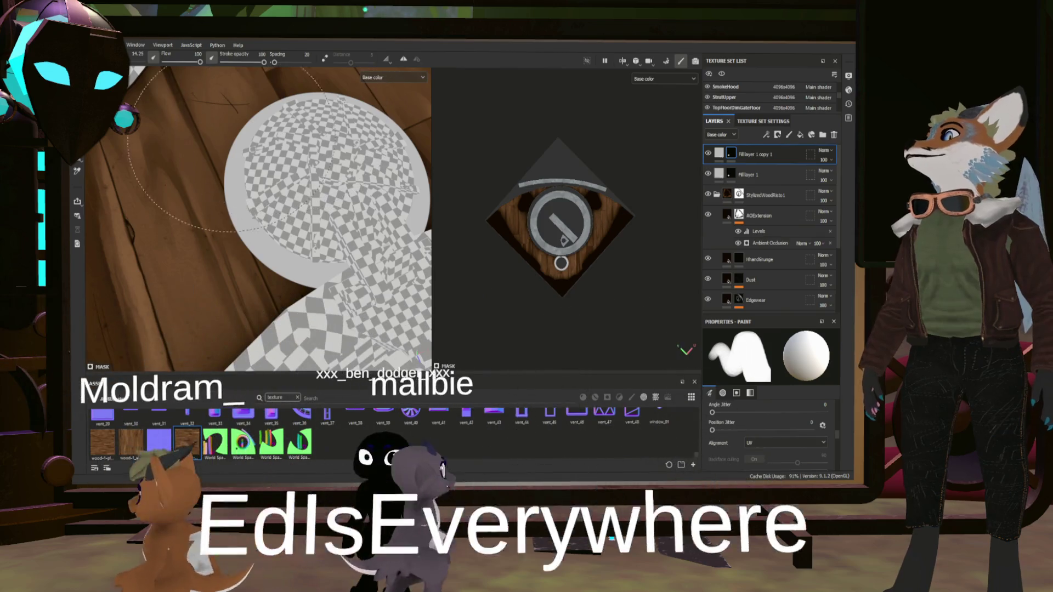
{"action": "scroll", "coordinate": [549, 225], "scroll_direction": "up", "scroll_amount": 5}
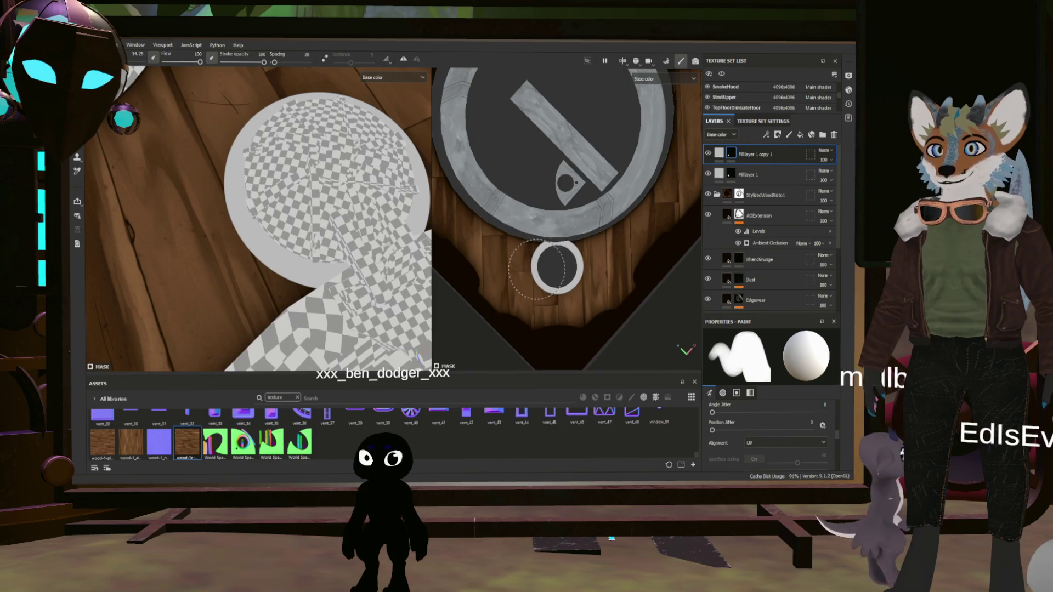
{"action": "left_click", "coordinate": [719, 154]}
{"action": "scroll", "coordinate": [718, 392], "scroll_direction": "down", "scroll_amount": 3}
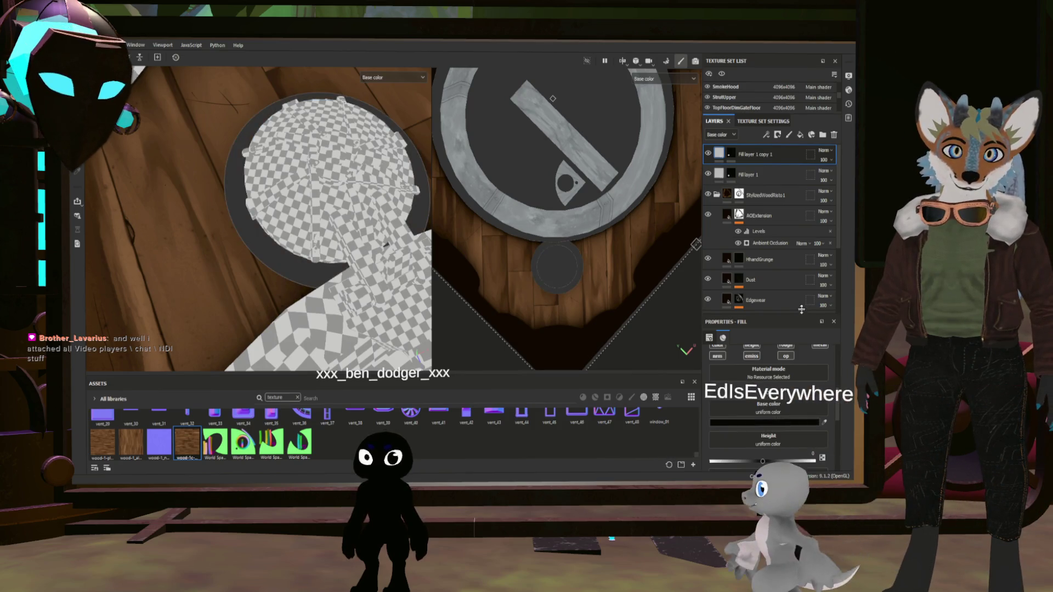
{"action": "scroll", "coordinate": [749, 395], "scroll_direction": "up", "scroll_amount": 2}
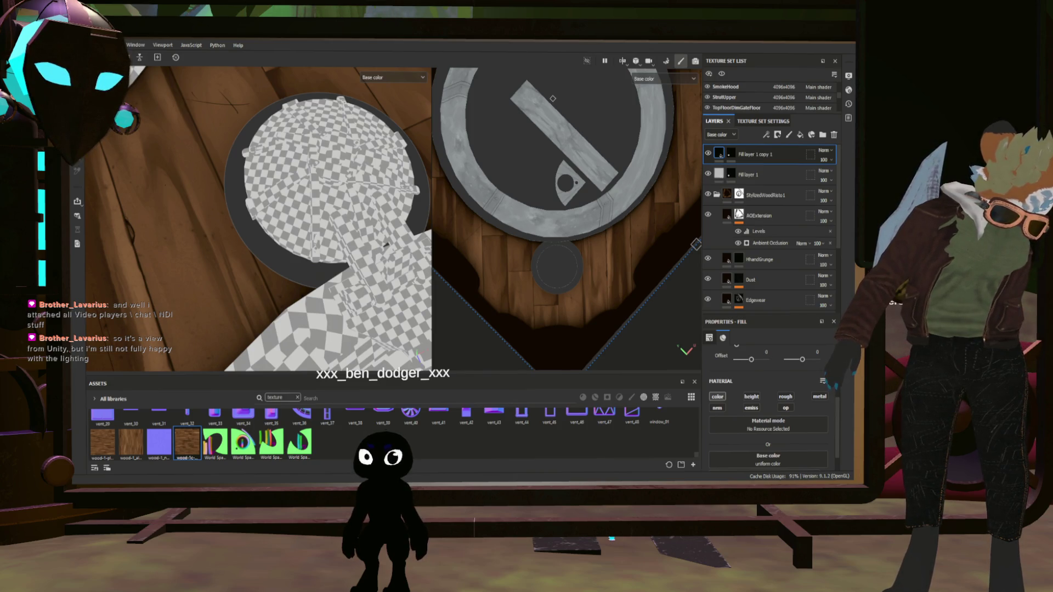
{"action": "scroll", "coordinate": [573, 263], "scroll_direction": "up", "scroll_amount": 2}
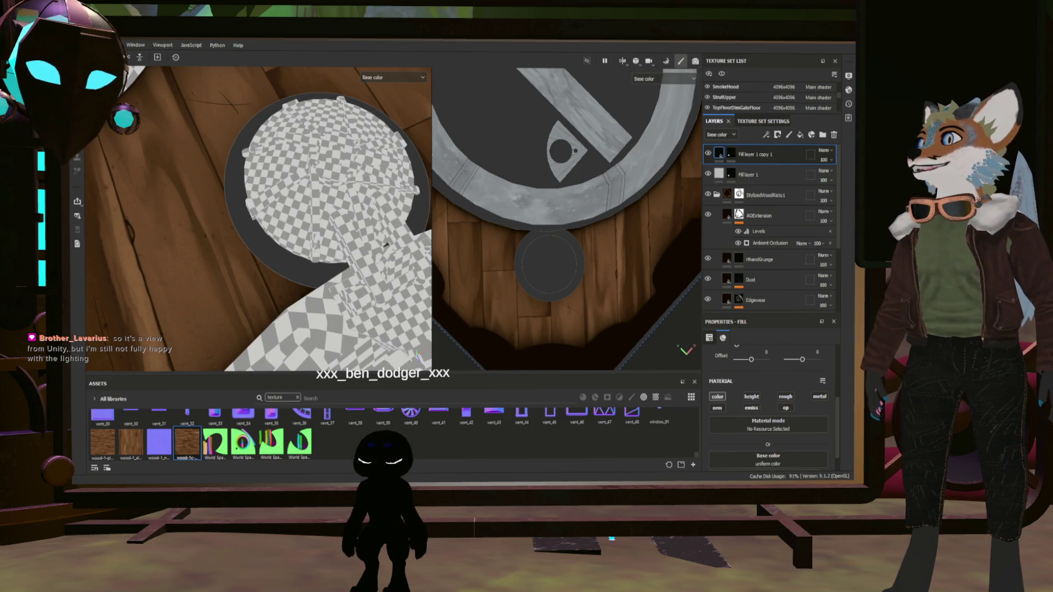
{"action": "scroll", "coordinate": [554, 258], "scroll_direction": "up", "scroll_amount": 1}
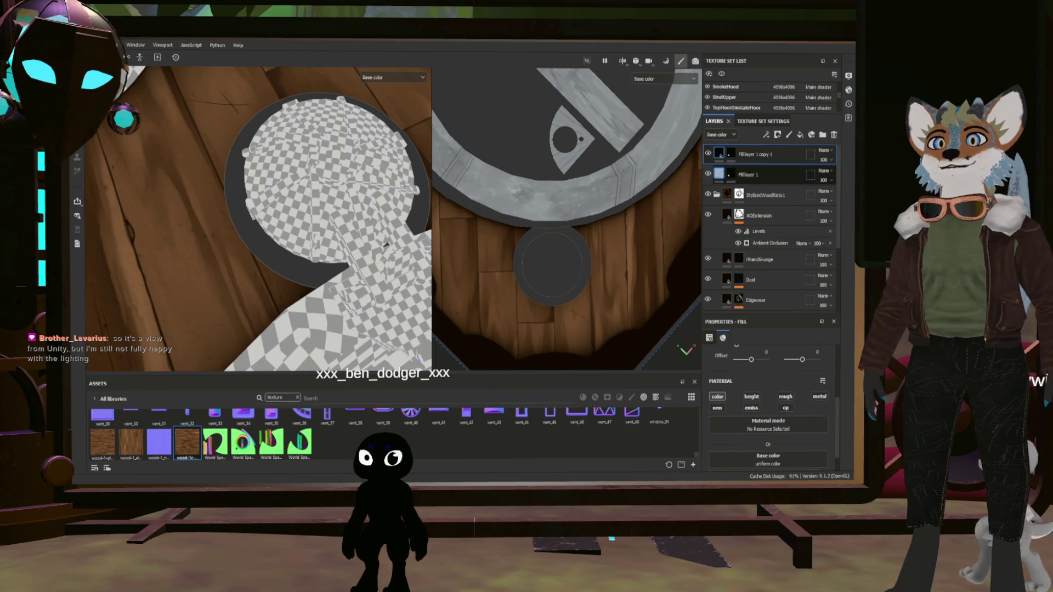
{"action": "left_click", "coordinate": [731, 154]}
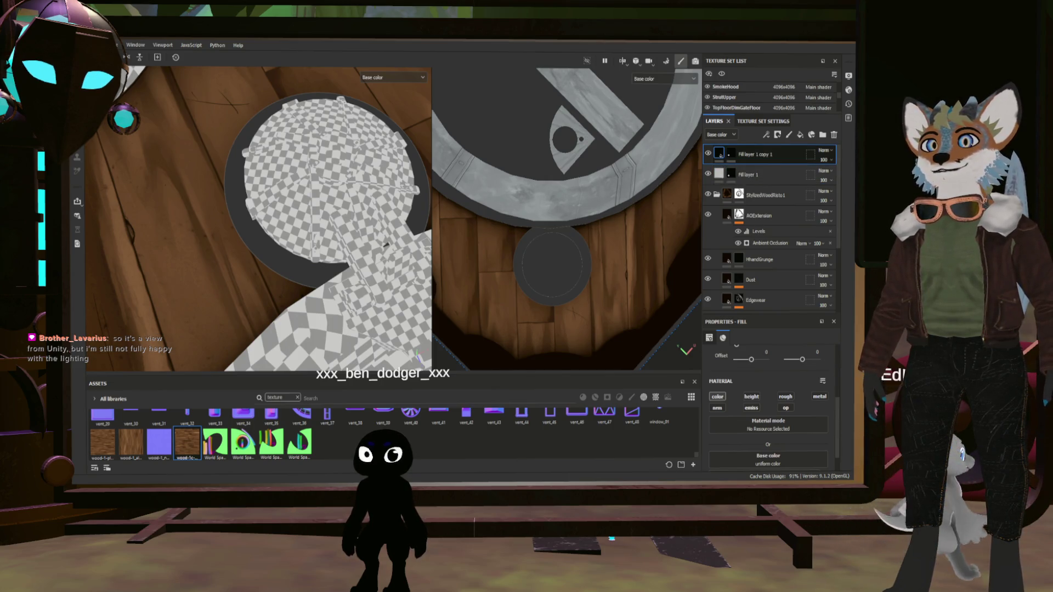
{"action": "left_click_drag", "start_coordinate": [757, 154], "coordinate": [761, 181]}
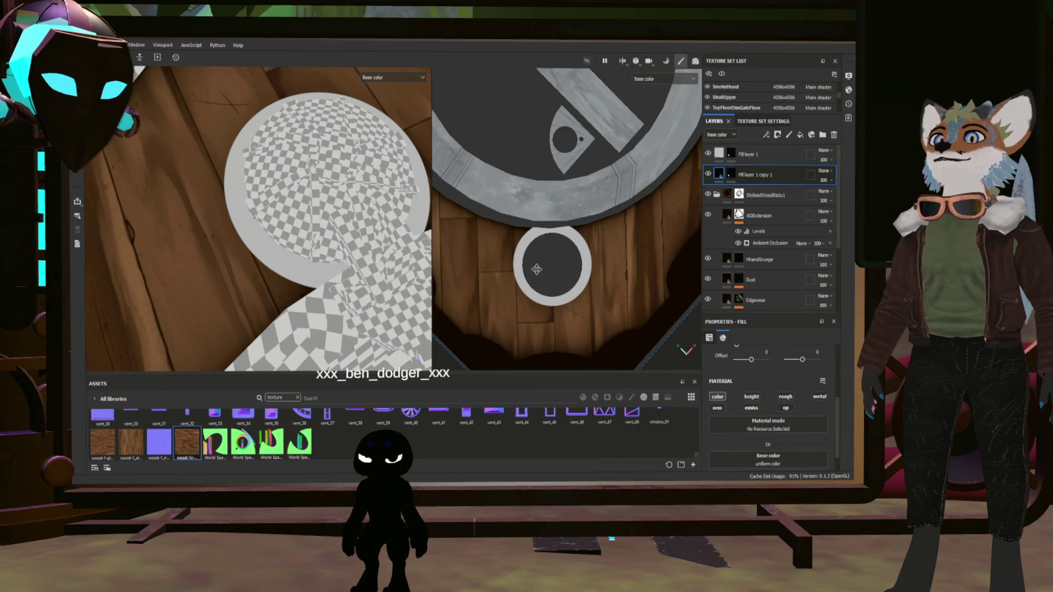
- Paint a dark outline around the ring on the copy's mask, comparing via undo/redo
{"action": "scroll", "coordinate": [545, 269], "scroll_direction": "up", "scroll_amount": 2}
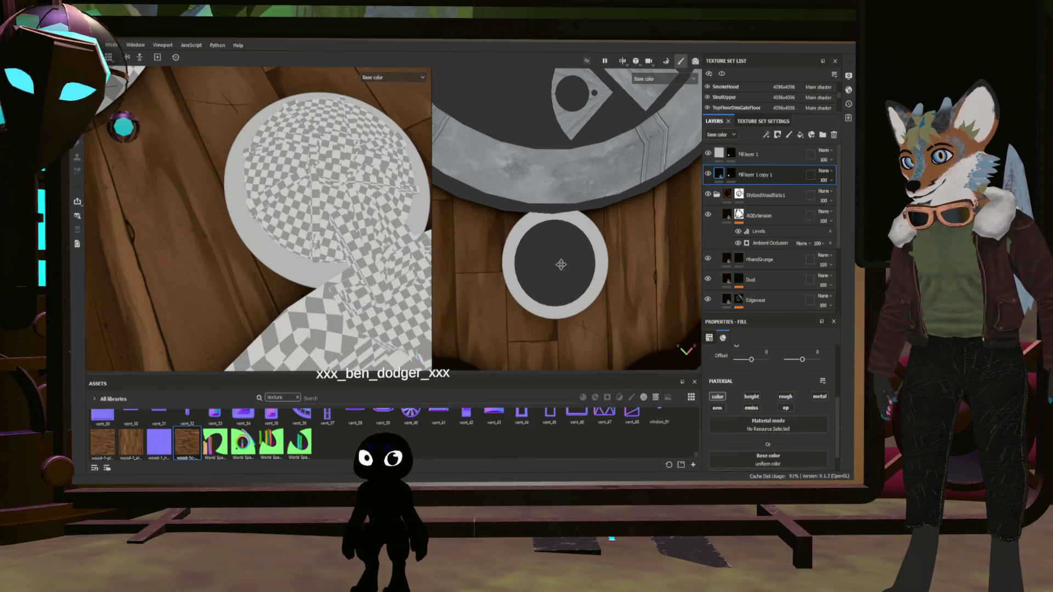
{"action": "left_click", "coordinate": [732, 173]}
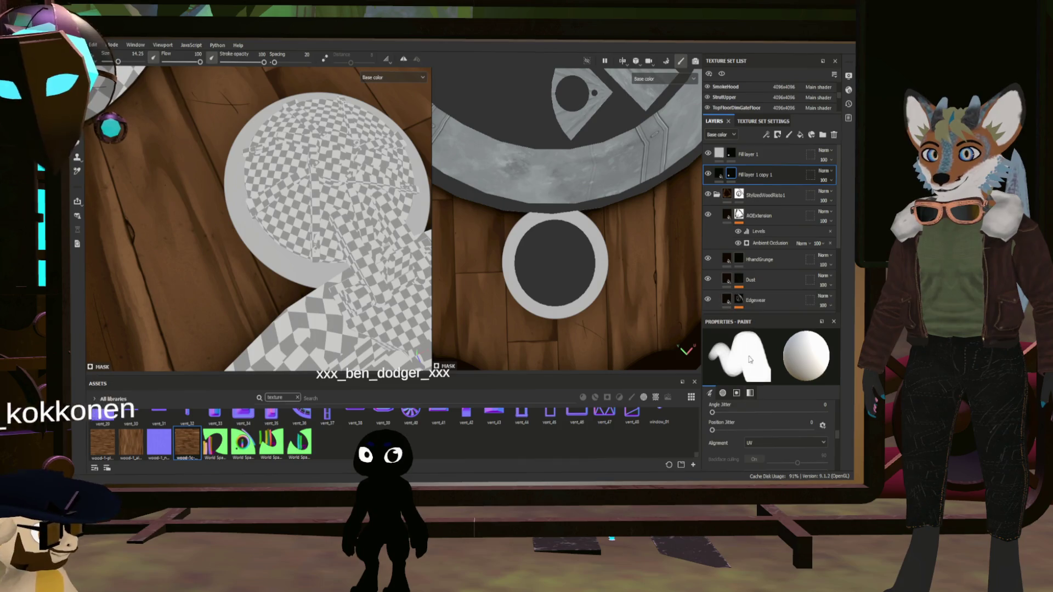
{"action": "scroll", "coordinate": [762, 431], "scroll_direction": "down", "scroll_amount": 5}
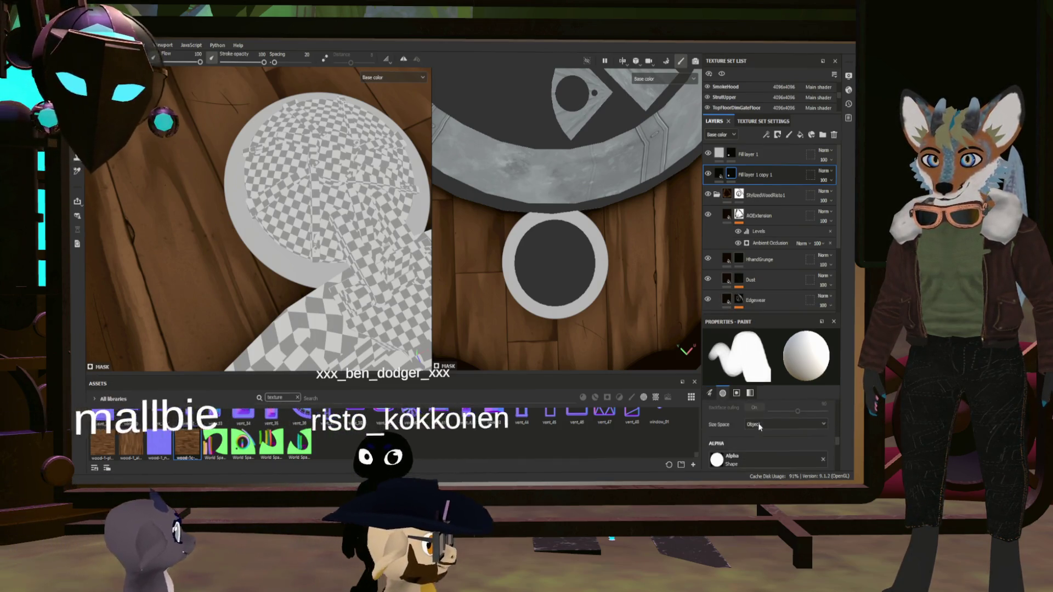
{"action": "scroll", "coordinate": [760, 422], "scroll_direction": "up", "scroll_amount": 2}
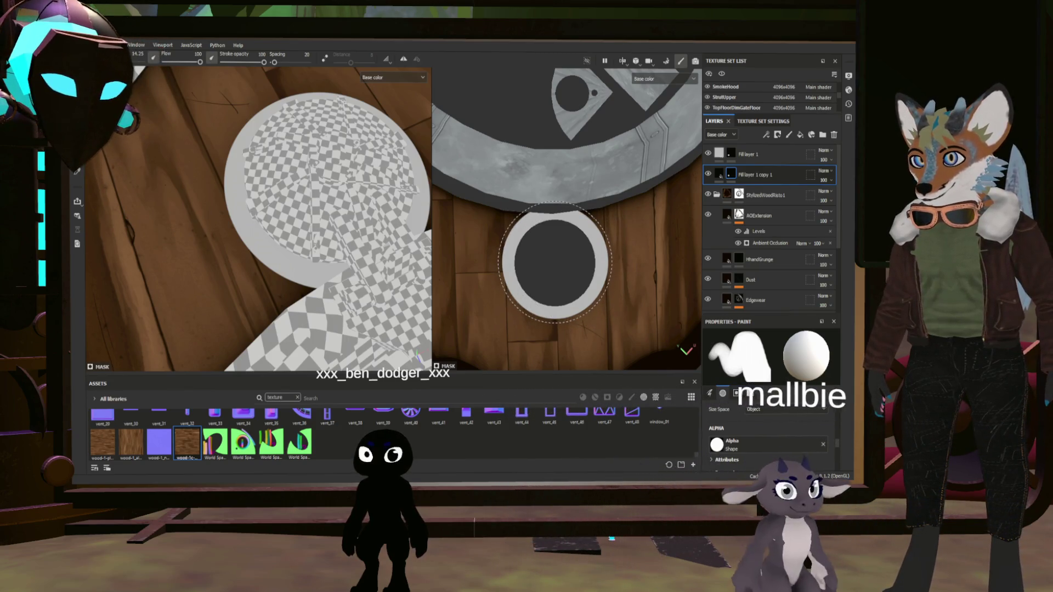
{"action": "left_click_drag", "start_coordinate": [555, 261], "coordinate": [555, 301]}
{"action": "scroll", "coordinate": [352, 273], "scroll_direction": "down", "scroll_amount": 4}
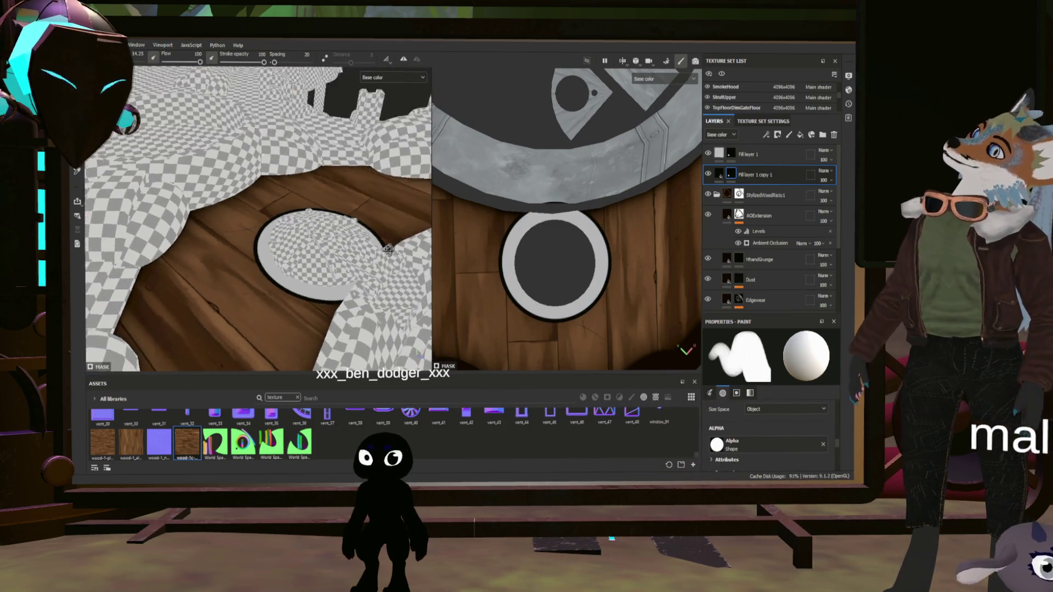
{"action": "scroll", "coordinate": [608, 268], "scroll_direction": "up", "scroll_amount": 2}
{"action": "key", "text": "ctrl+z"}
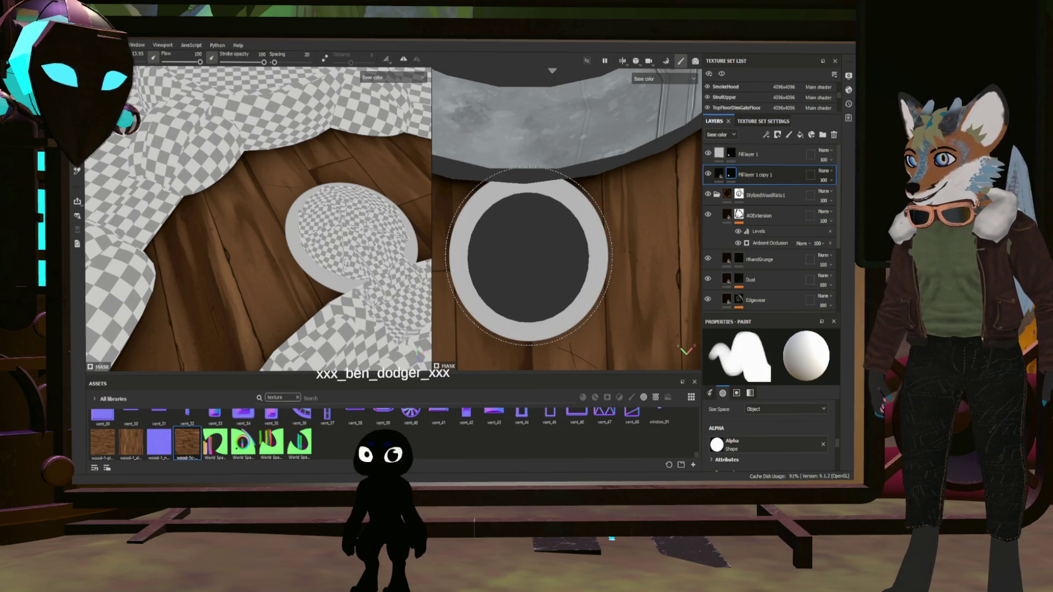
{"action": "key", "text": "ctrl+y"}
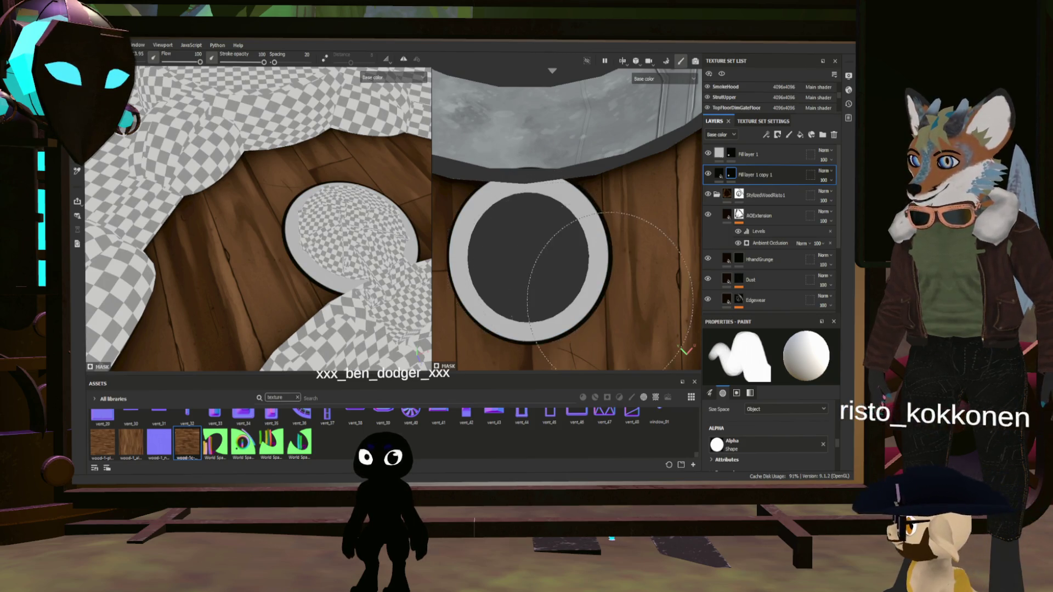
{"action": "key", "text": "ctrl+z"}
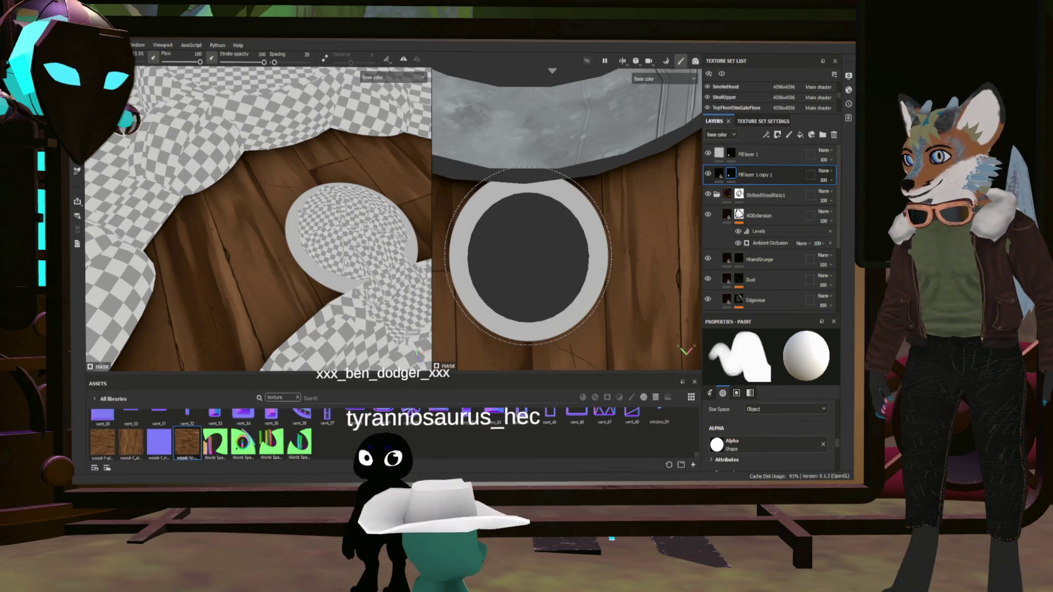
{"action": "key", "text": "ctrl+y"}
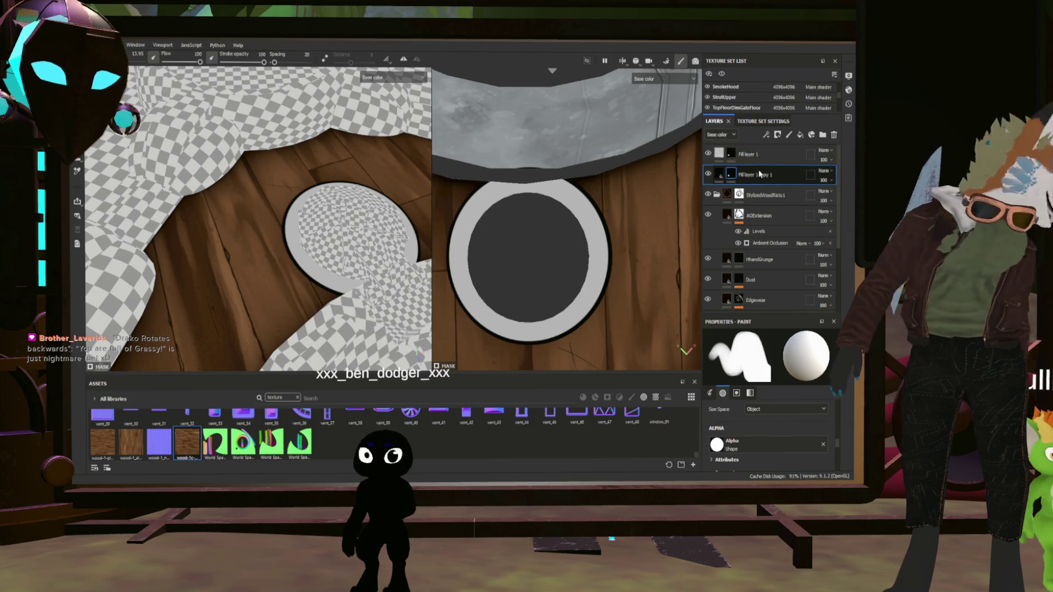
{"action": "left_click", "coordinate": [724, 175]}
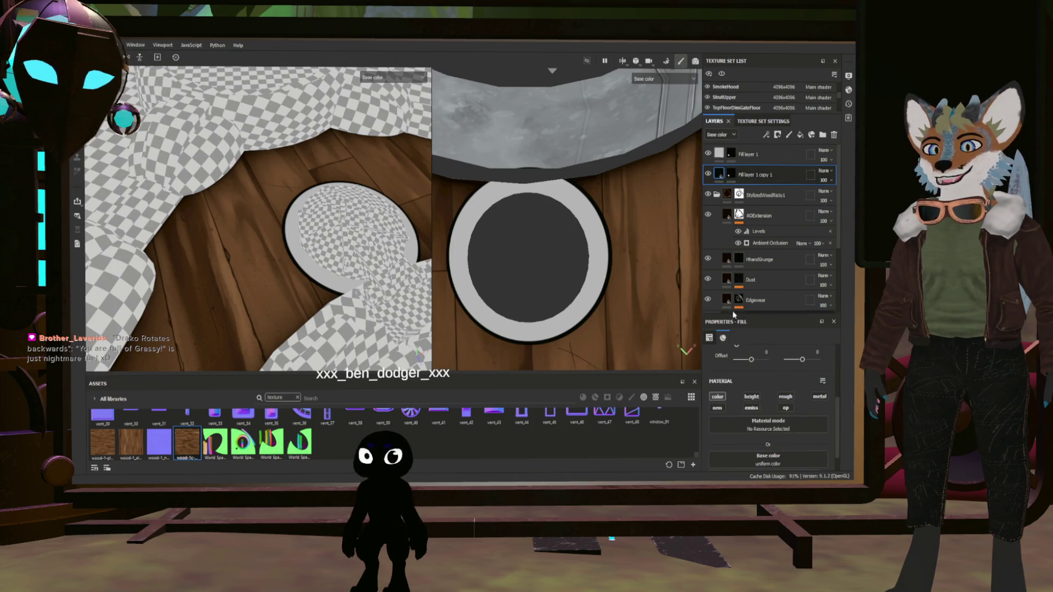
{"action": "scroll", "coordinate": [772, 412], "scroll_direction": "down", "scroll_amount": 5}
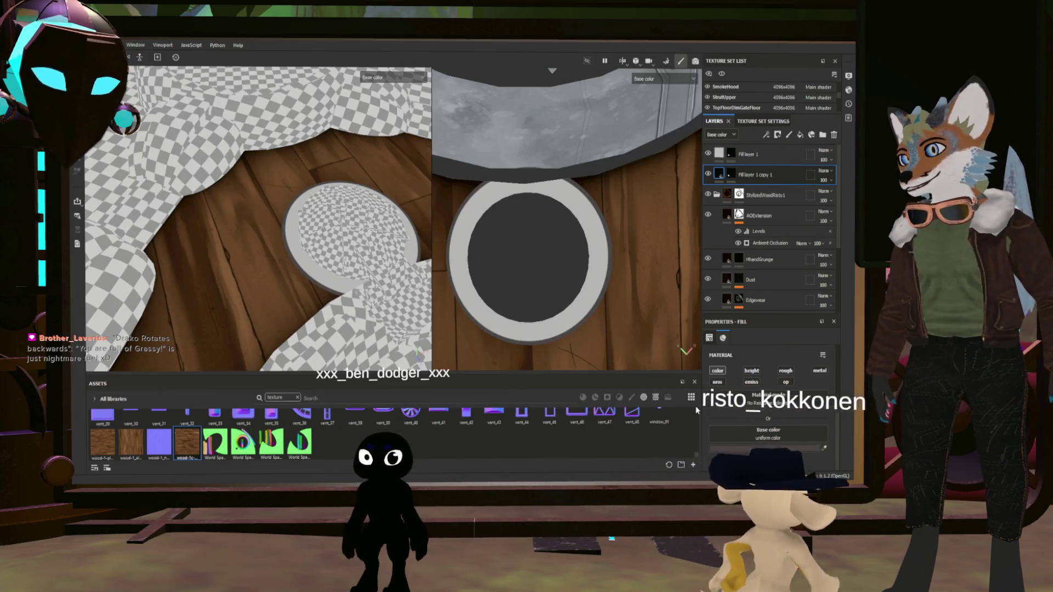
{"action": "mouse_move", "coordinate": [307, 258]}
{"action": "left_mouse_down", "text": "alt"}
{"action": "mouse_move", "coordinate": [279, 276]}
{"action": "mouse_move", "coordinate": [260, 261]}
{"action": "left_mouse_up", "text": "alt"}
{"action": "left_click", "coordinate": [719, 153]}
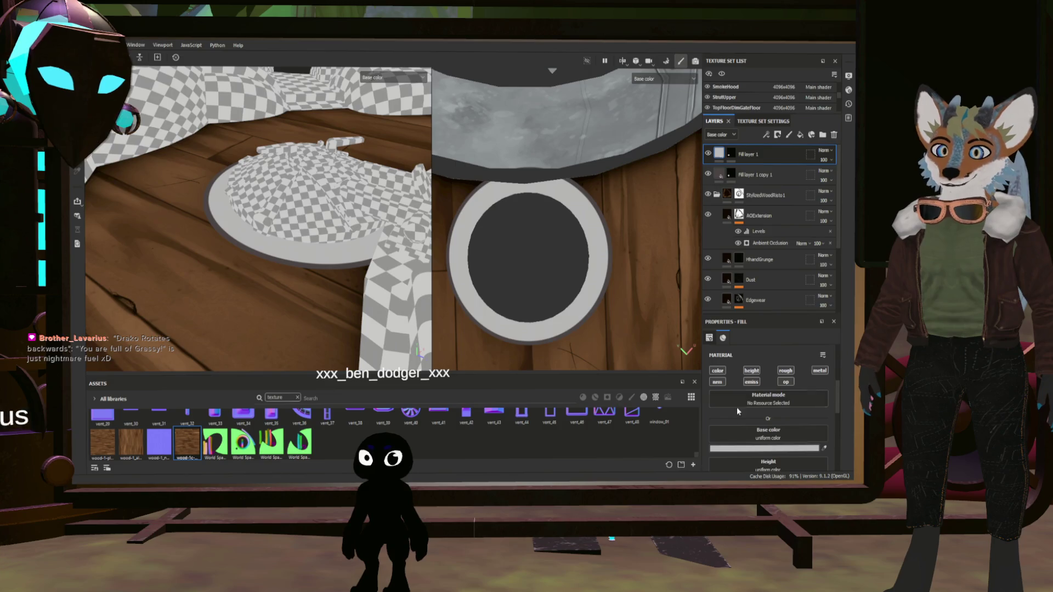
{"action": "left_click", "coordinate": [752, 371]}
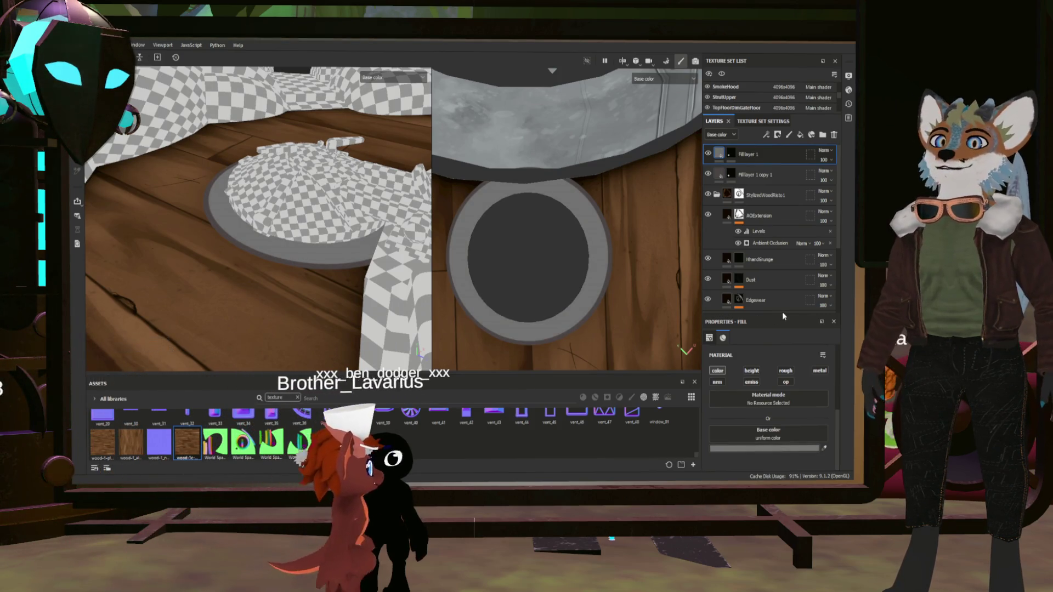
{"action": "scroll", "coordinate": [366, 224], "scroll_direction": "down", "scroll_amount": 5}
{"action": "mouse_move", "coordinate": [367, 224]}
{"action": "left_mouse_down", "text": "alt"}
{"action": "mouse_move", "coordinate": [348, 289]}
{"action": "mouse_move", "coordinate": [357, 290]}
{"action": "left_mouse_up", "text": "alt"}
{"action": "scroll", "coordinate": [365, 277], "scroll_direction": "down", "scroll_amount": 5}
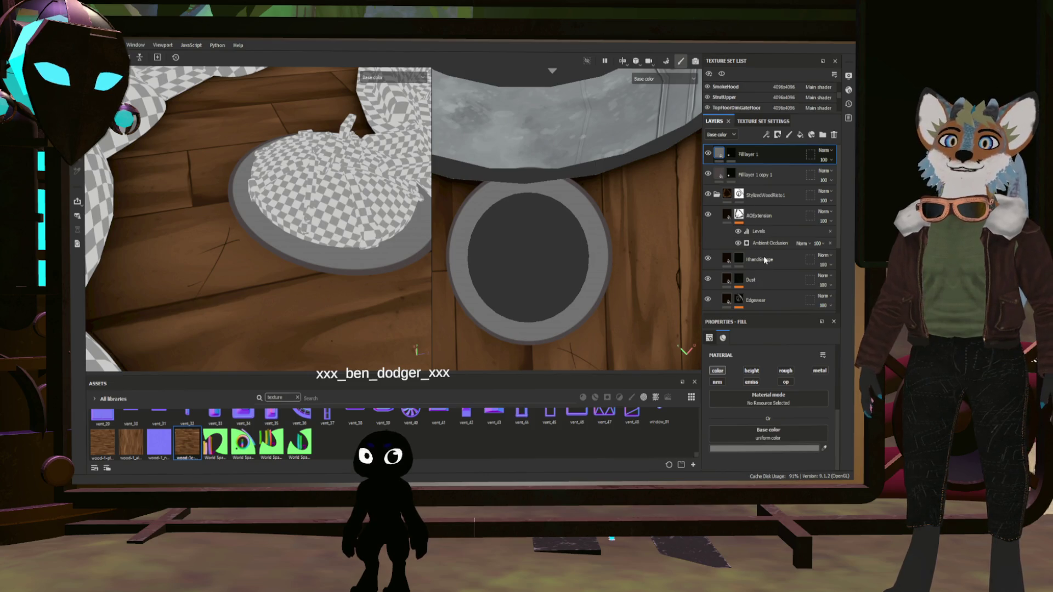
{"action": "left_click", "coordinate": [731, 154]}
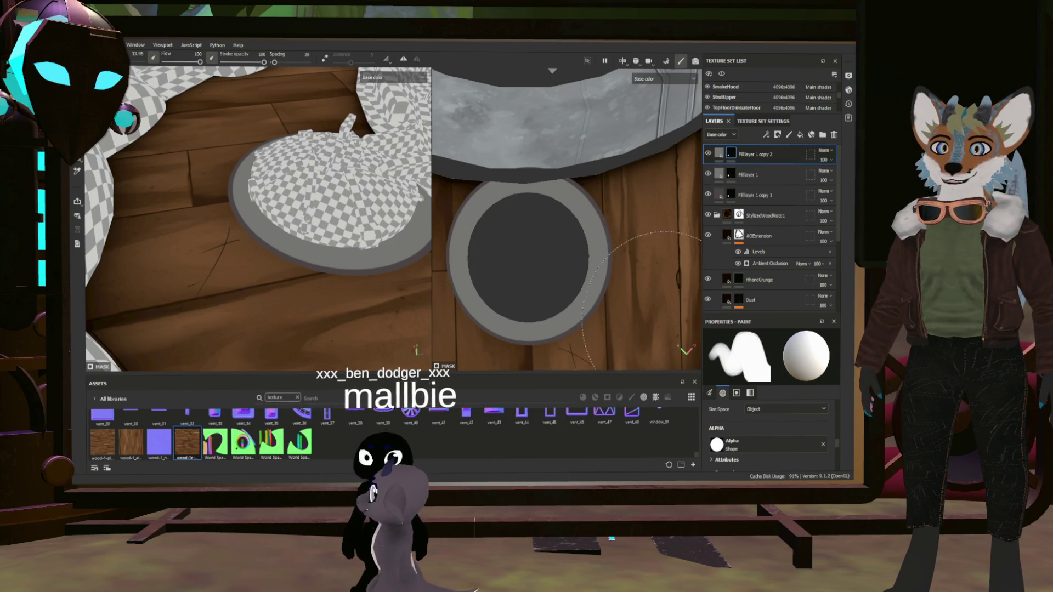
- Drop brush Hardness to about 0, make copy 2 dark grey, and move it below copy 1
{"action": "scroll", "coordinate": [734, 423], "scroll_direction": "up", "scroll_amount": 1}
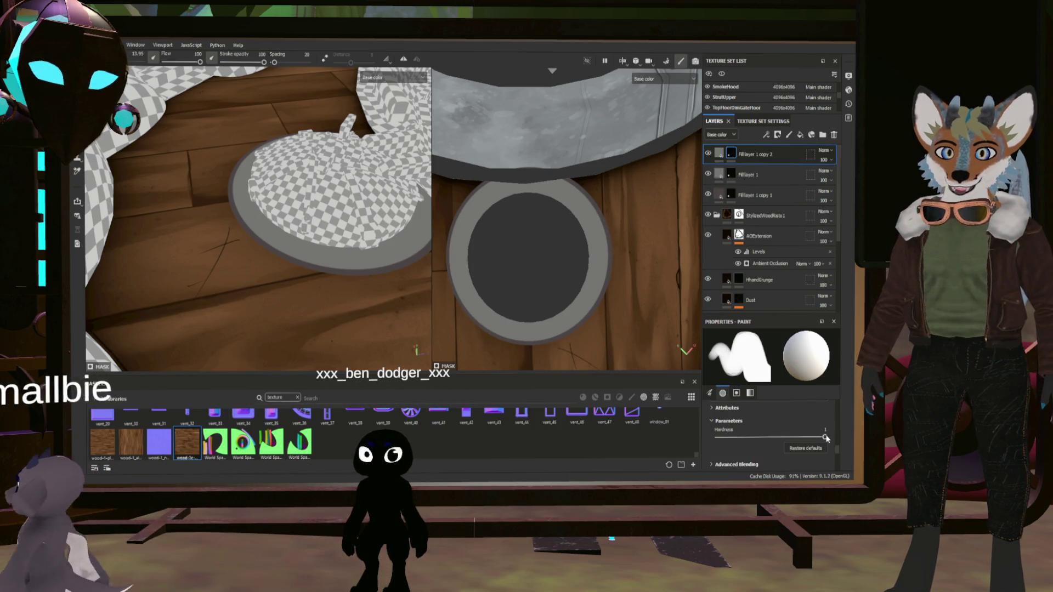
{"action": "left_click_drag", "start_coordinate": [825, 438], "coordinate": [706, 439]}
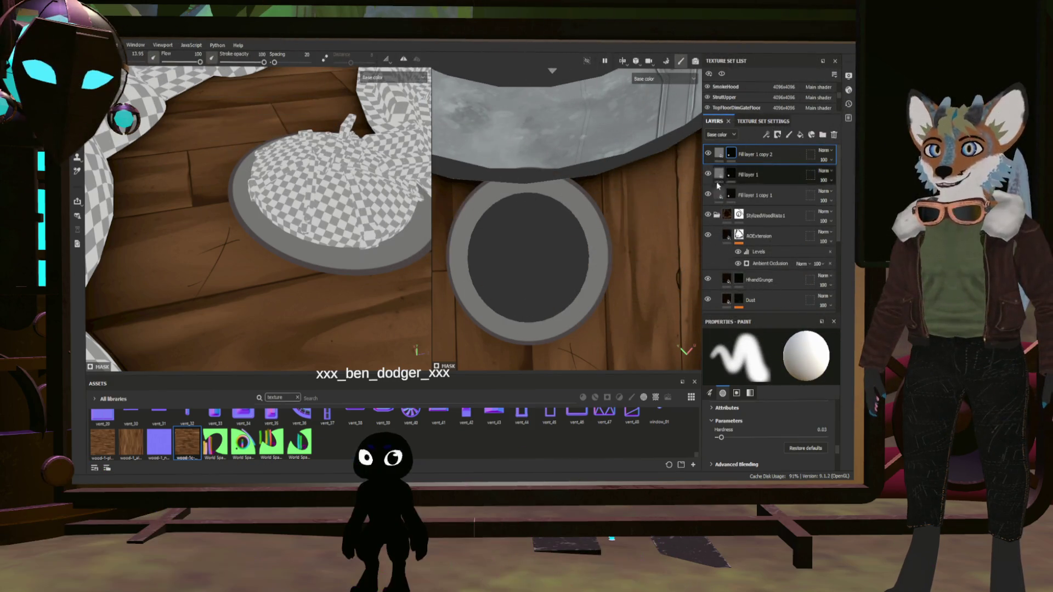
{"action": "left_click", "coordinate": [720, 153]}
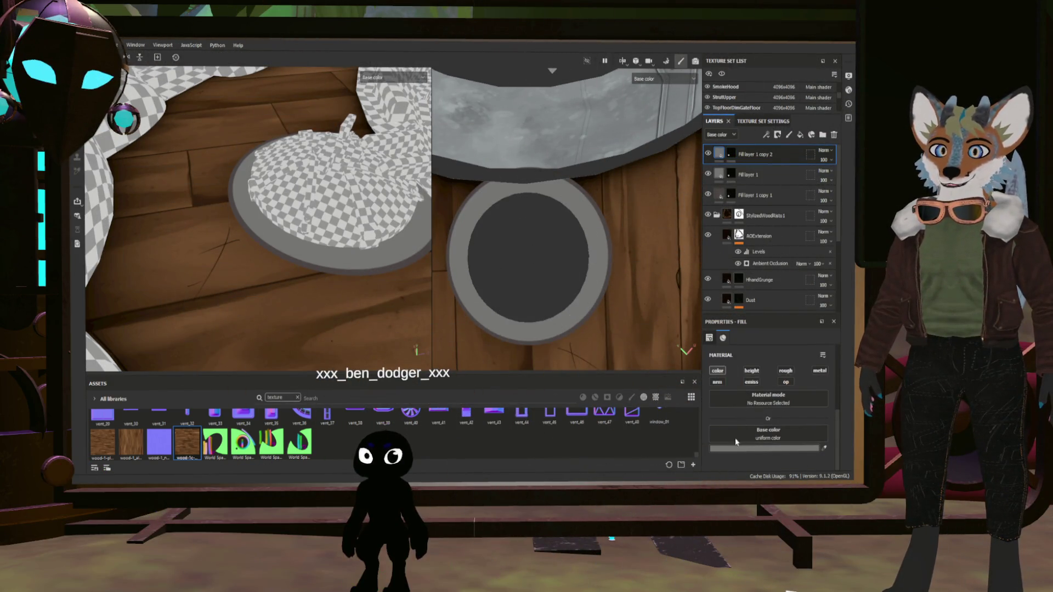
{"action": "left_click", "coordinate": [686, 432]}
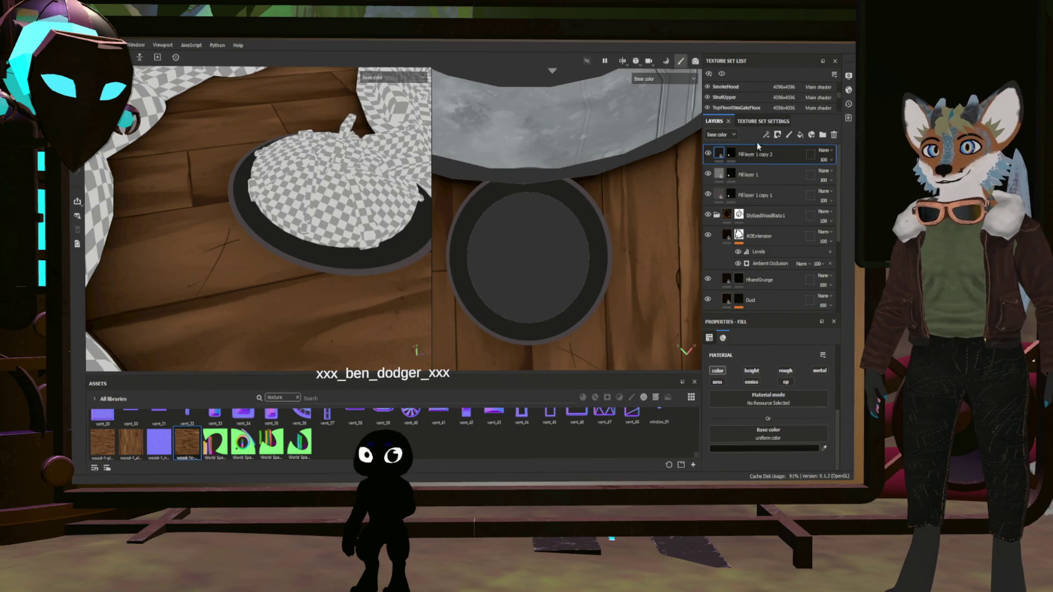
{"action": "left_click_drag", "start_coordinate": [759, 187], "coordinate": [762, 218]}
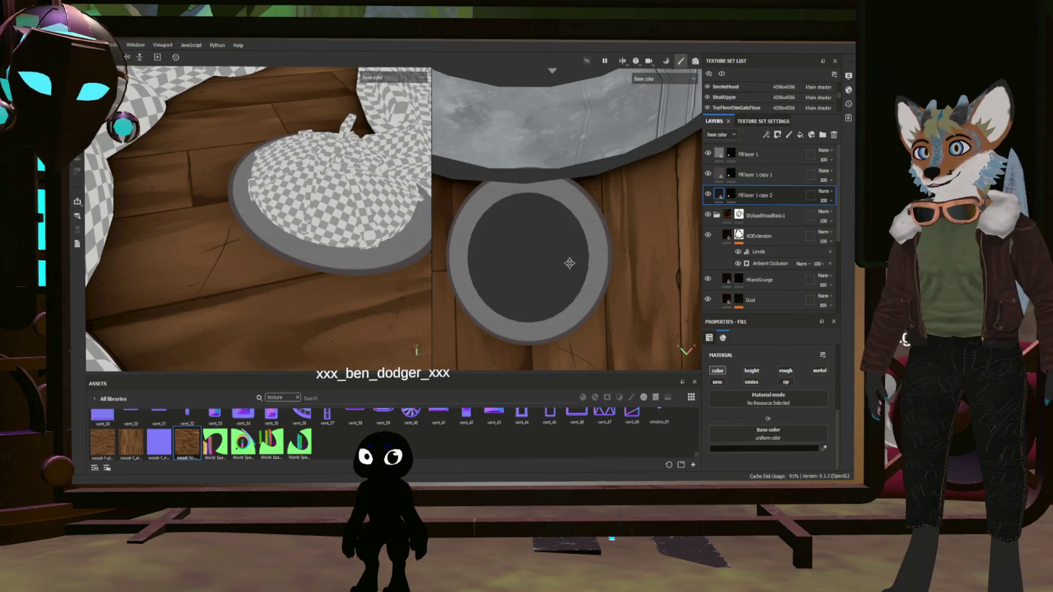
{"action": "left_click", "coordinate": [731, 195]}
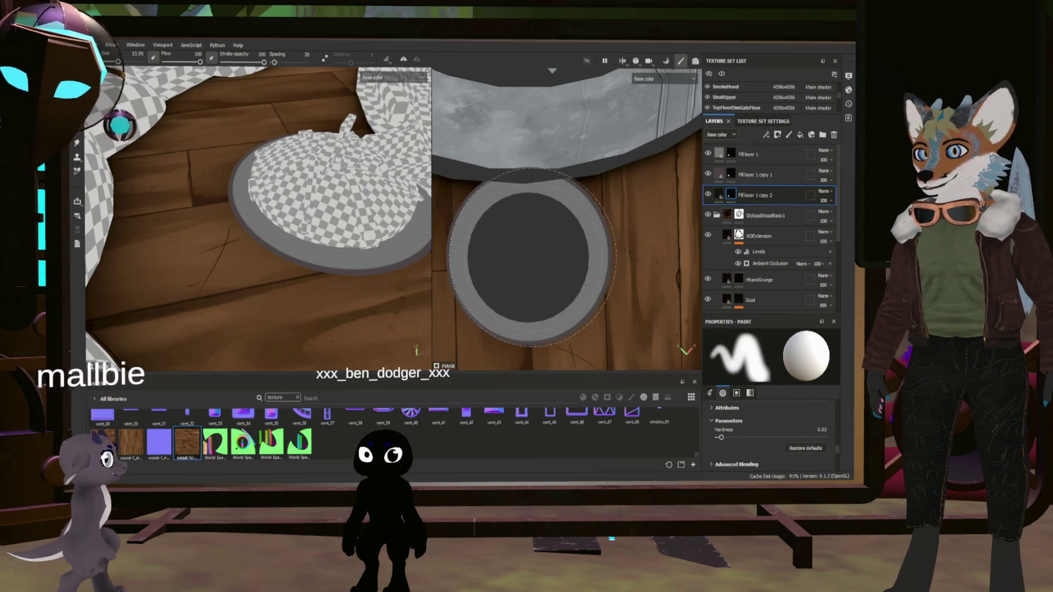
{"action": "right_click", "coordinate": [531, 255]}
- Set the mask brush to about size 14 at full hardness
{"action": "key", "text": "Escape"}
{"action": "key", "text": "bracketright"}
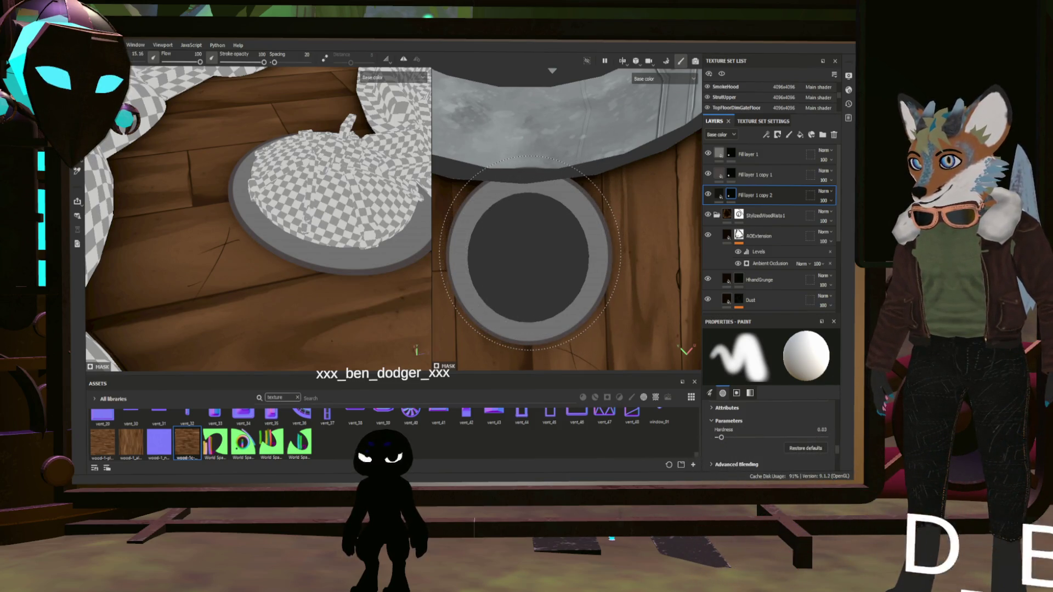
{"action": "middle_click_drag", "start_coordinate": [537, 256], "coordinate": [533, 256], "text": "alt"}
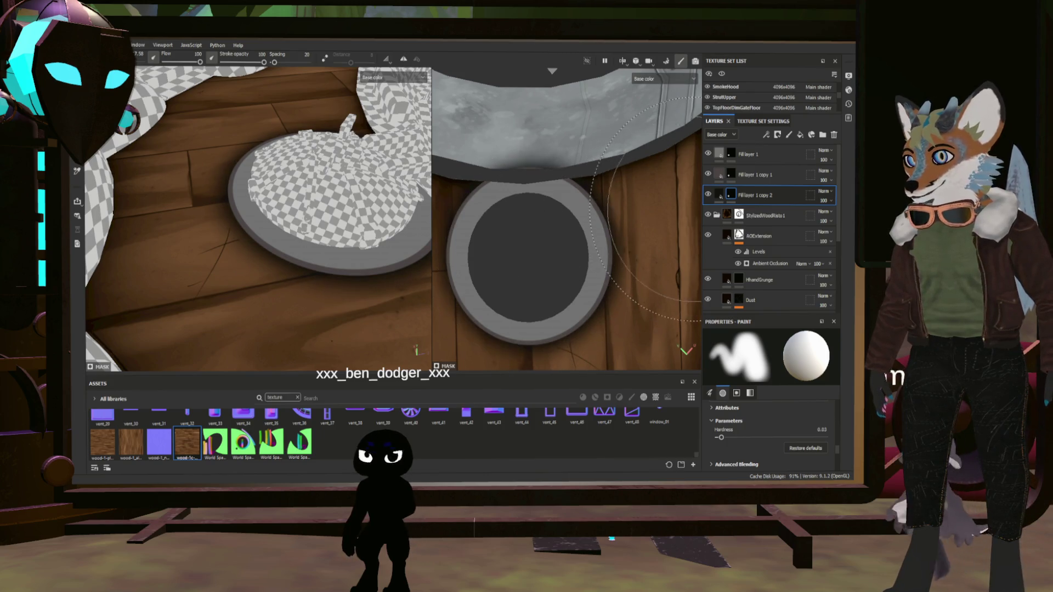
{"action": "scroll", "coordinate": [532, 282], "scroll_direction": "down", "scroll_amount": 5}
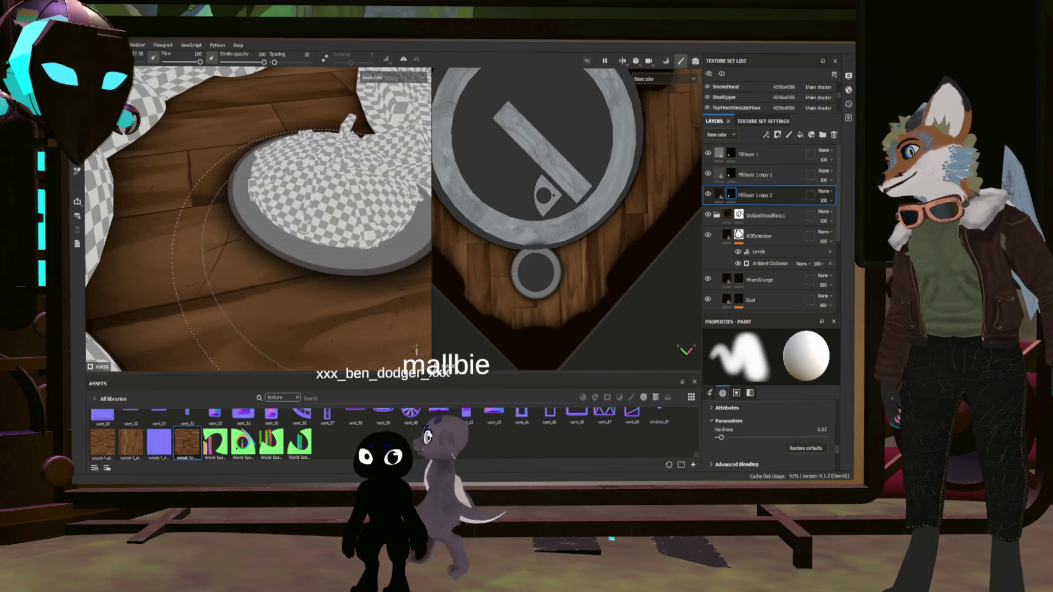
{"action": "scroll", "coordinate": [492, 235], "scroll_direction": "up", "scroll_amount": 5}
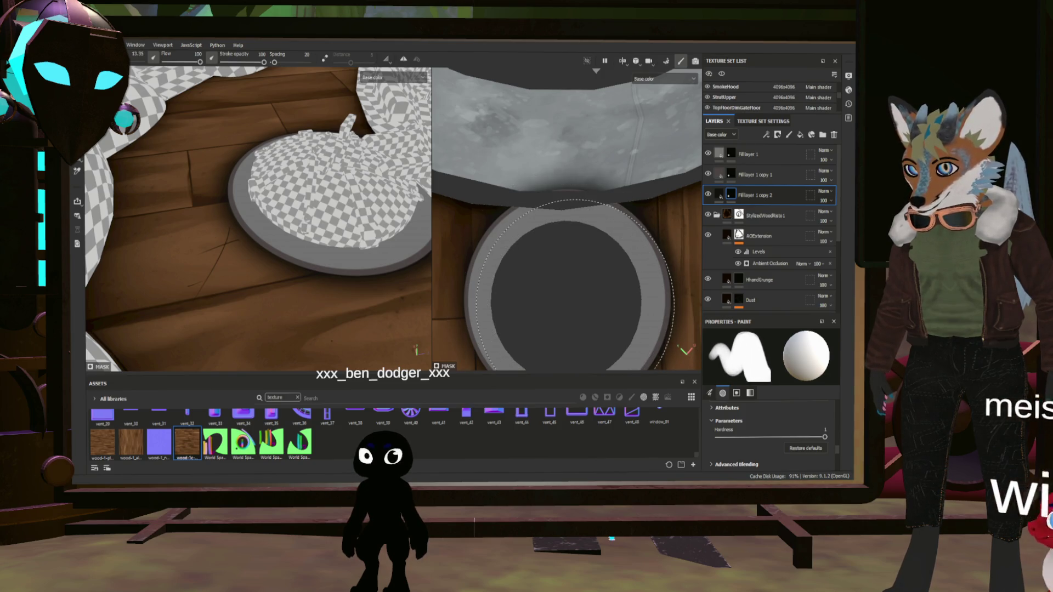
{"action": "right_click_drag", "start_coordinate": [574, 298], "coordinate": [578, 298], "text": "ctrl"}
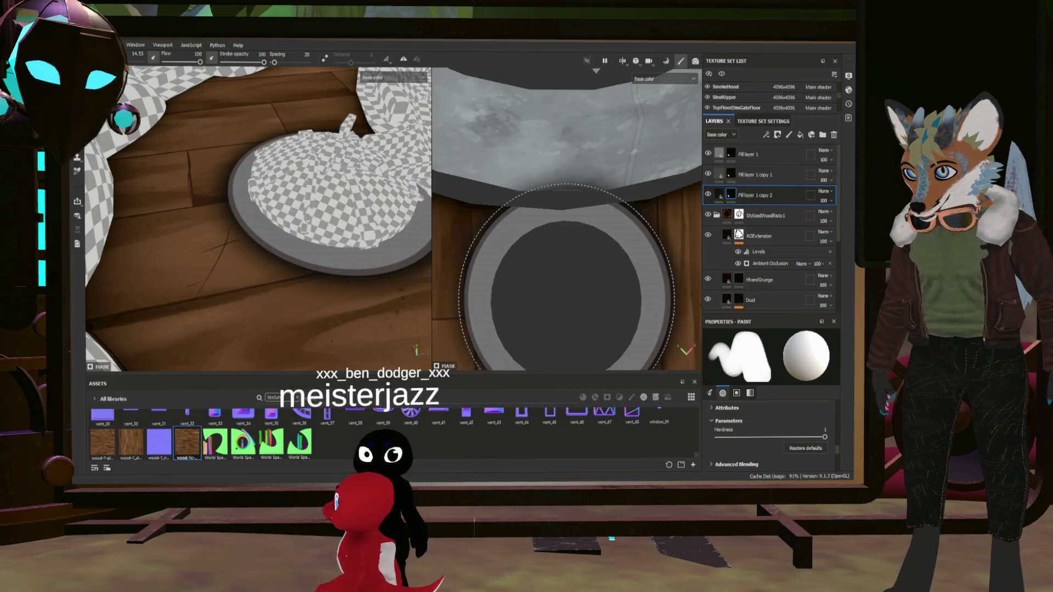
{"action": "right_click_drag", "start_coordinate": [567, 292], "coordinate": [568, 291], "text": "ctrl"}
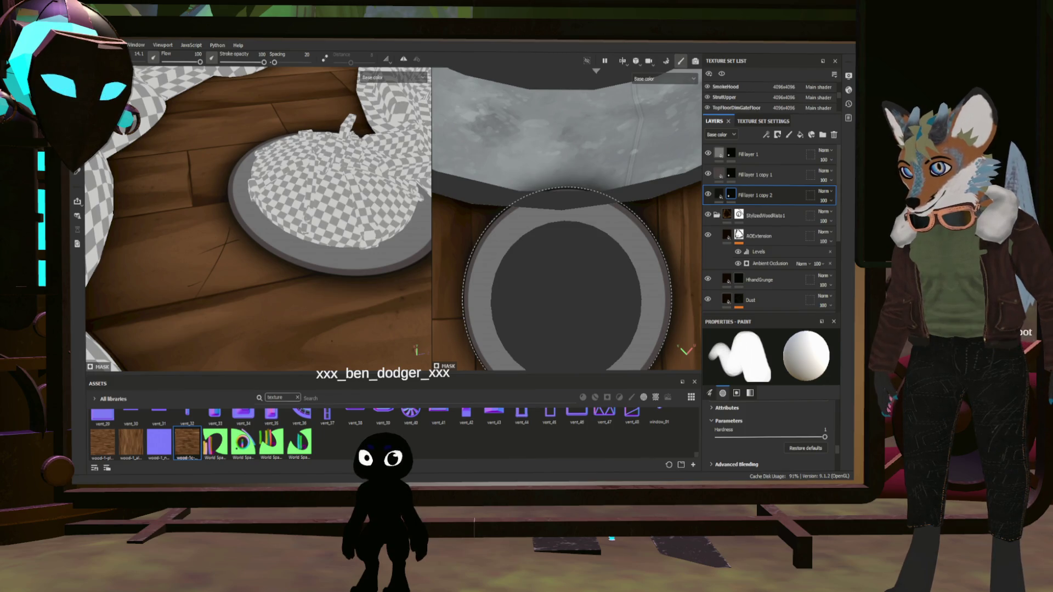
- Orbit and zoom both viewports to inspect the small ring and the large grey disc
{"action": "mouse_move", "coordinate": [614, 345]}
{"action": "left_mouse_down", "text": "alt"}
{"action": "mouse_move", "coordinate": [549, 308]}
{"action": "mouse_move", "coordinate": [657, 308]}
{"action": "mouse_move", "coordinate": [615, 341]}
{"action": "left_mouse_up", "text": "alt"}
{"action": "scroll", "coordinate": [503, 290], "scroll_direction": "up", "scroll_amount": 3}
{"action": "mouse_move", "coordinate": [329, 320]}
{"action": "left_mouse_down", "text": "alt"}
{"action": "mouse_move", "coordinate": [428, 253]}
{"action": "mouse_move", "coordinate": [340, 253]}
{"action": "mouse_move", "coordinate": [340, 286]}
{"action": "left_mouse_up", "text": "alt"}
{"action": "scroll", "coordinate": [537, 208], "scroll_direction": "up", "scroll_amount": 2}
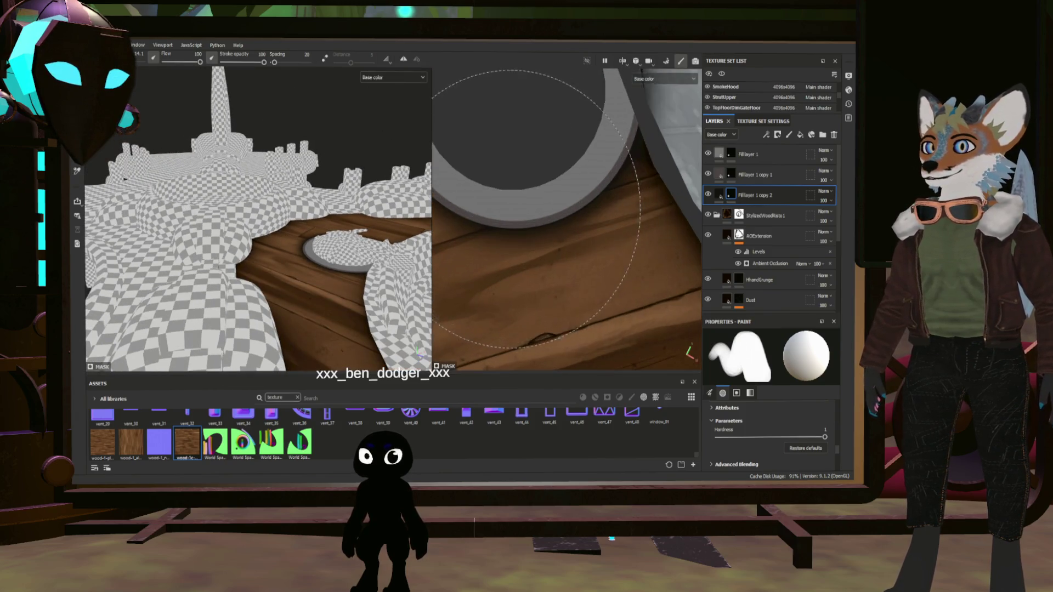
{"action": "scroll", "coordinate": [536, 208], "scroll_direction": "up", "scroll_amount": 2}
{"action": "scroll", "coordinate": [550, 254], "scroll_direction": "down", "scroll_amount": 4}
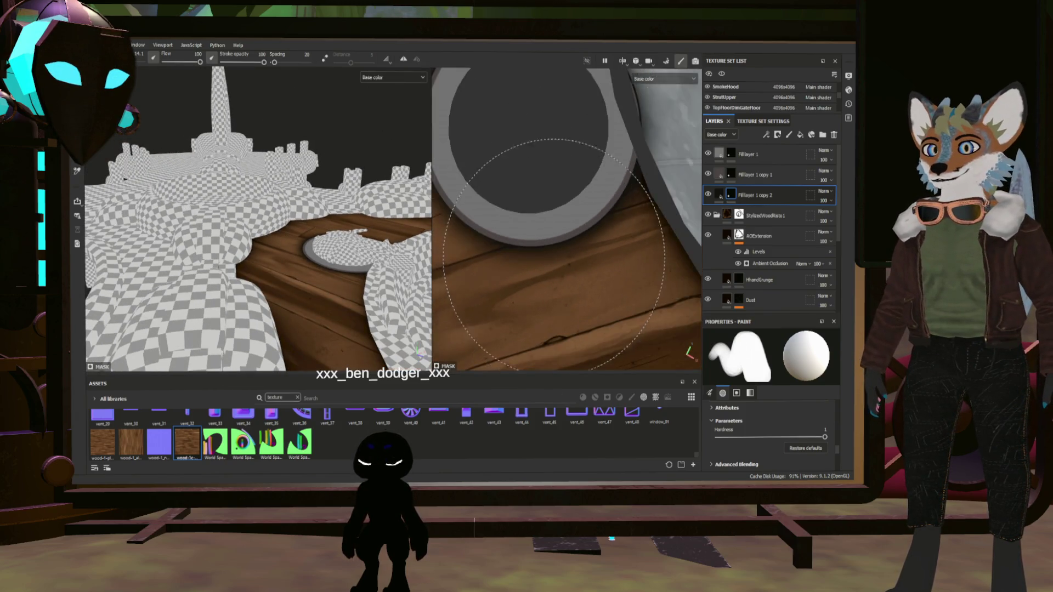
{"action": "left_click_drag", "start_coordinate": [546, 259], "coordinate": [580, 263], "text": "alt"}
{"action": "middle_click_drag", "start_coordinate": [560, 252], "coordinate": [454, 226], "text": "alt"}
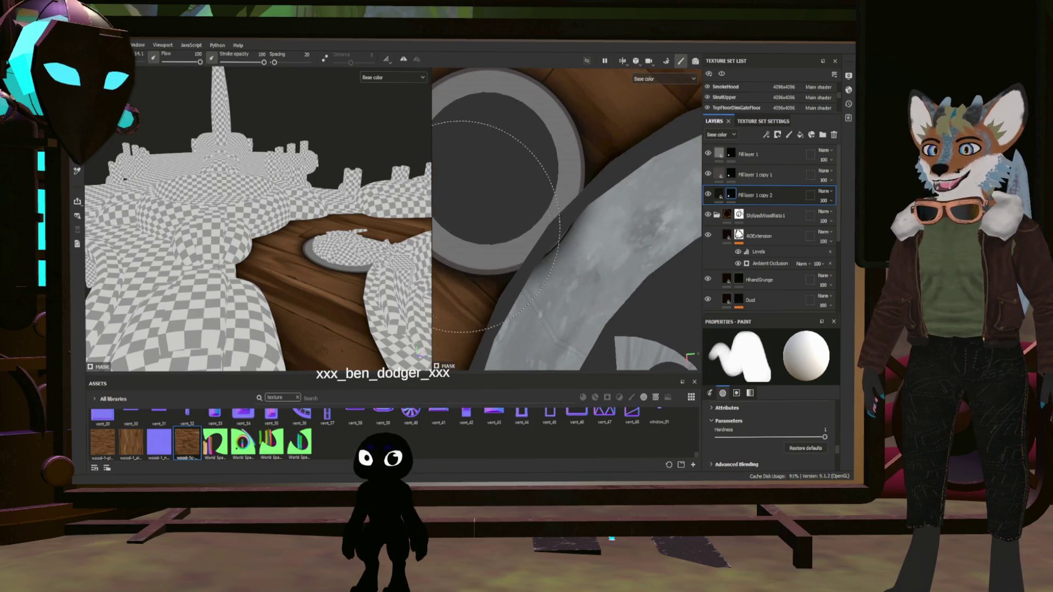
- Group the three ring fill layers into Folder 1, add a black mask, and set brush size 1.79
{"action": "left_click", "coordinate": [751, 156], "text": "shift"}
{"action": "key", "text": "ctrl+g"}
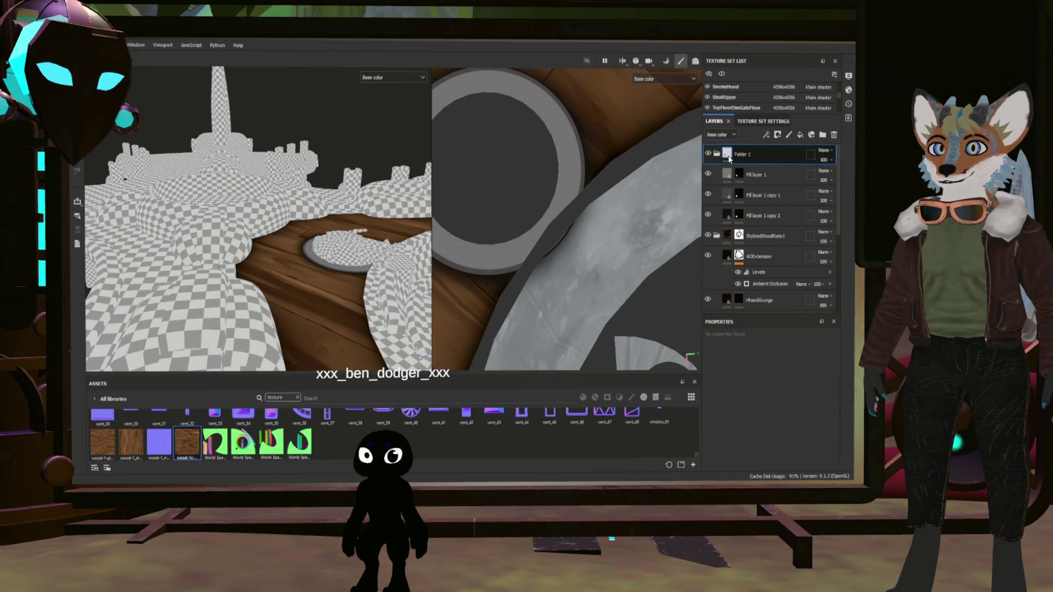
{"action": "left_click", "coordinate": [777, 134]}
{"action": "left_click", "coordinate": [729, 147]}
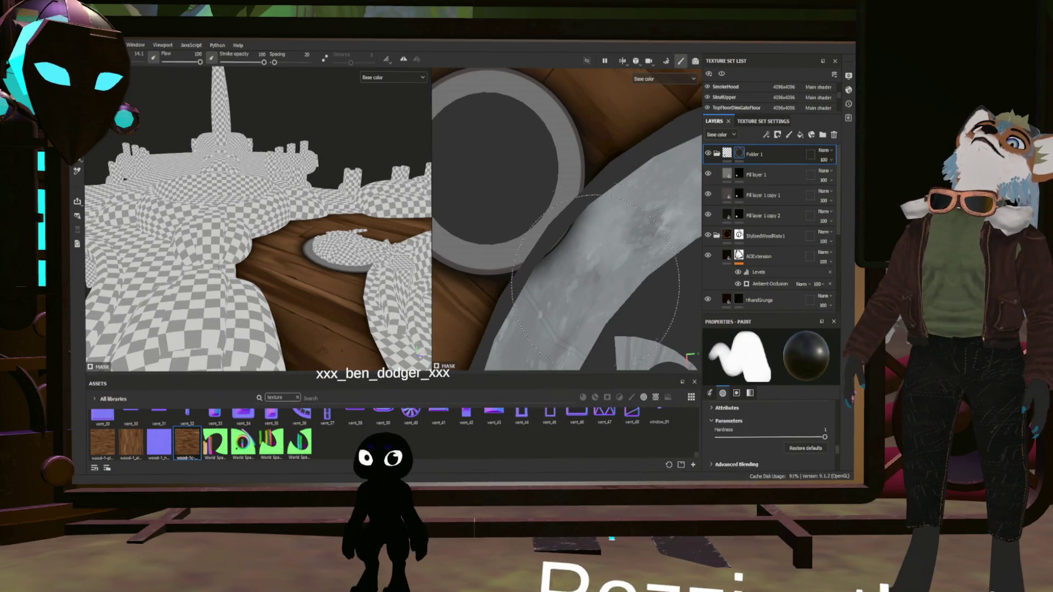
{"action": "right_click_drag", "start_coordinate": [628, 281], "coordinate": [637, 284], "text": "ctrl"}
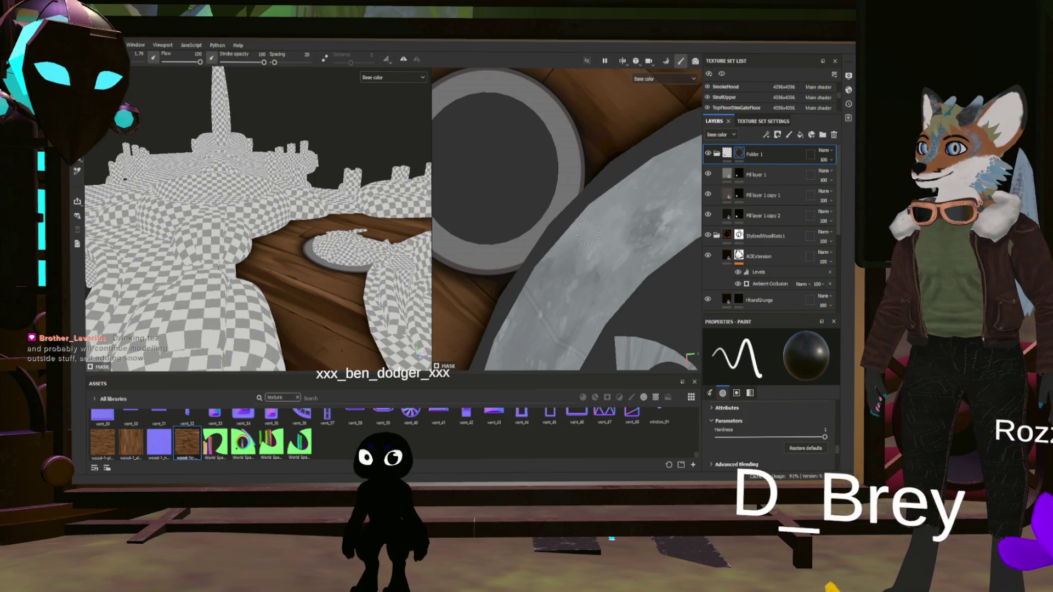
{"action": "scroll", "coordinate": [619, 239], "scroll_direction": "down", "scroll_amount": 3}
{"action": "mouse_move", "coordinate": [618, 239]}
{"action": "middle_mouse_down"}
{"action": "mouse_move", "coordinate": [611, 269]}
{"action": "mouse_move", "coordinate": [626, 277]}
{"action": "middle_mouse_up"}
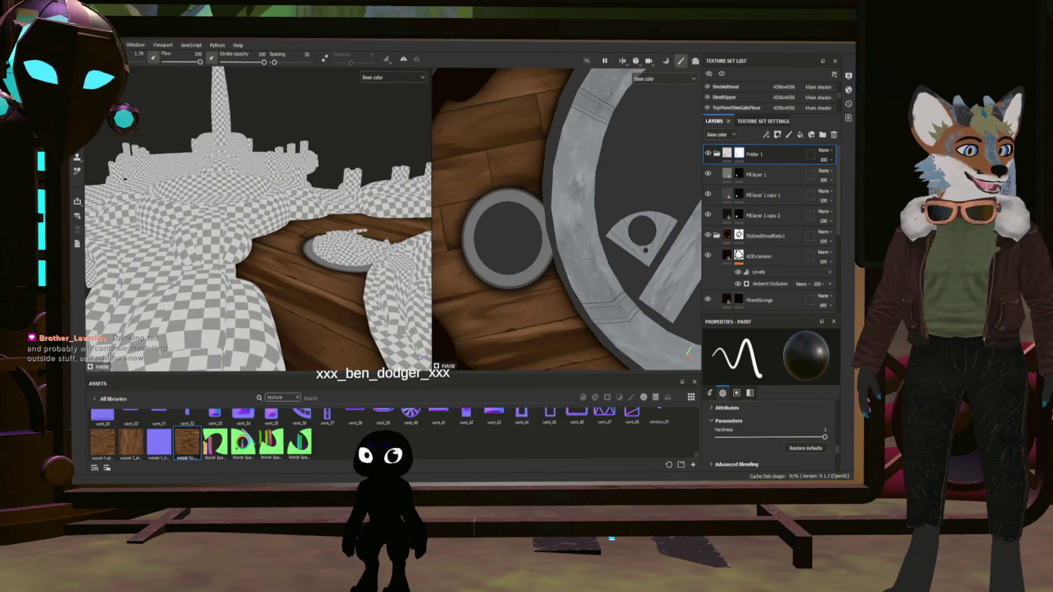